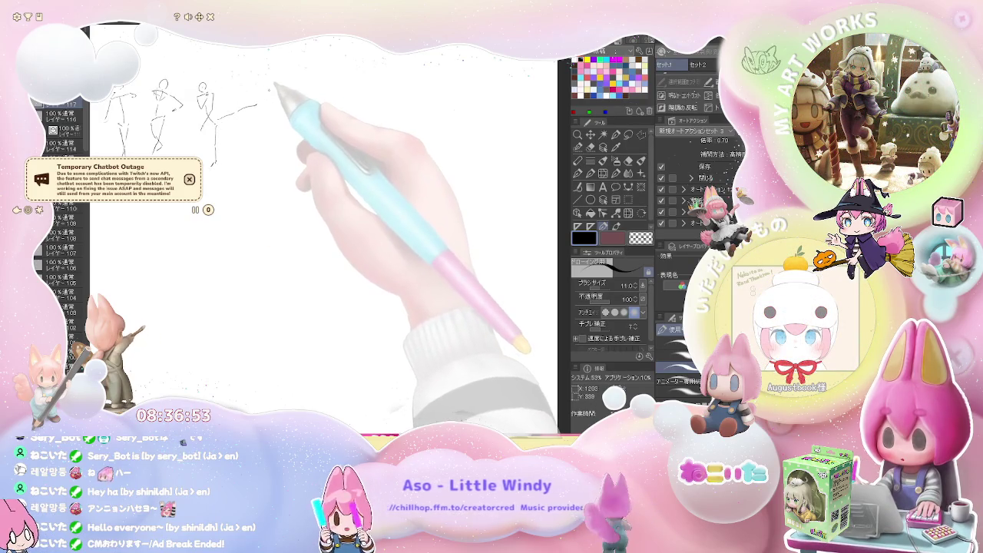
Extend the third figure's arm and sketch the fourth and fifth figures' bodies, head and leg
left_click_drag(275, 84, 278, 92)
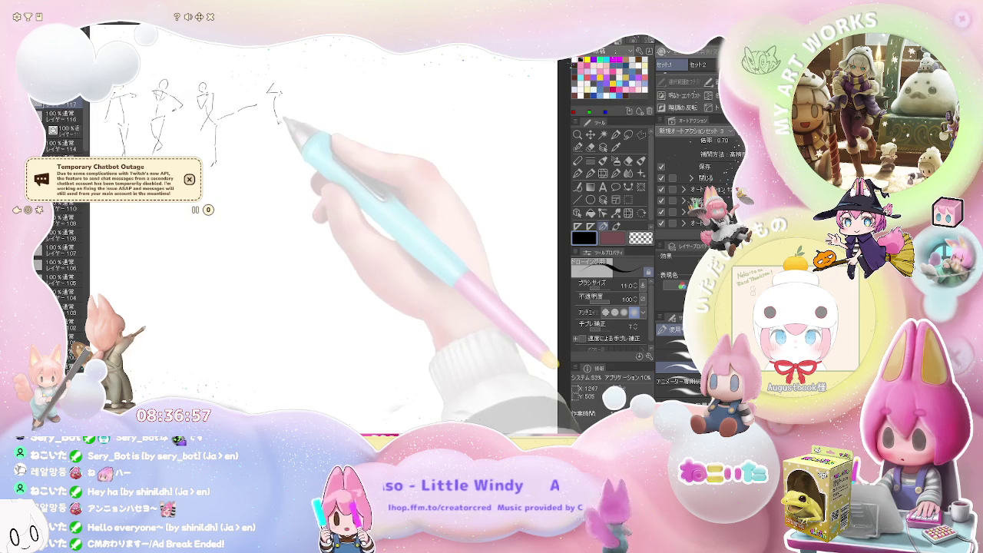
left_click_drag(275, 124, 275, 163)
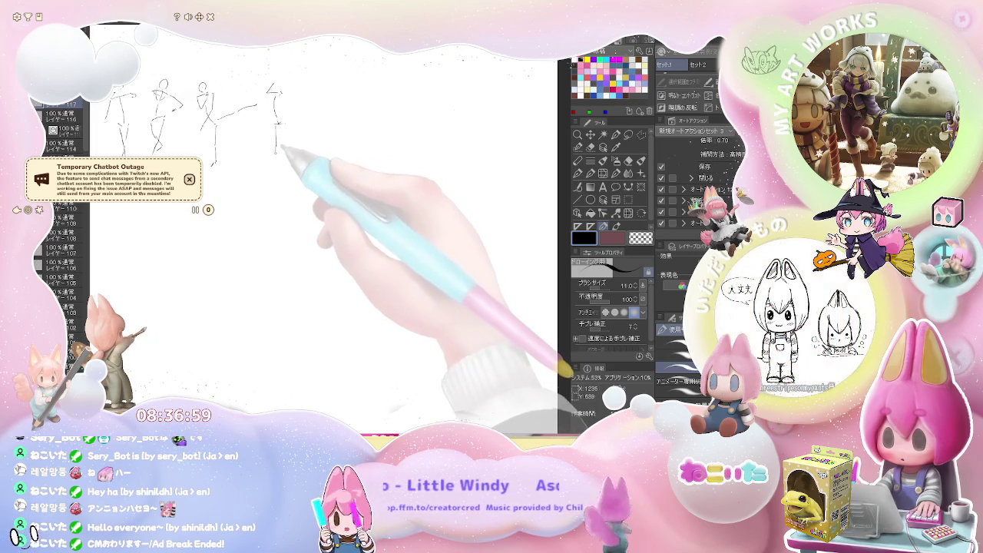
left_click_drag(282, 175, 281, 83)
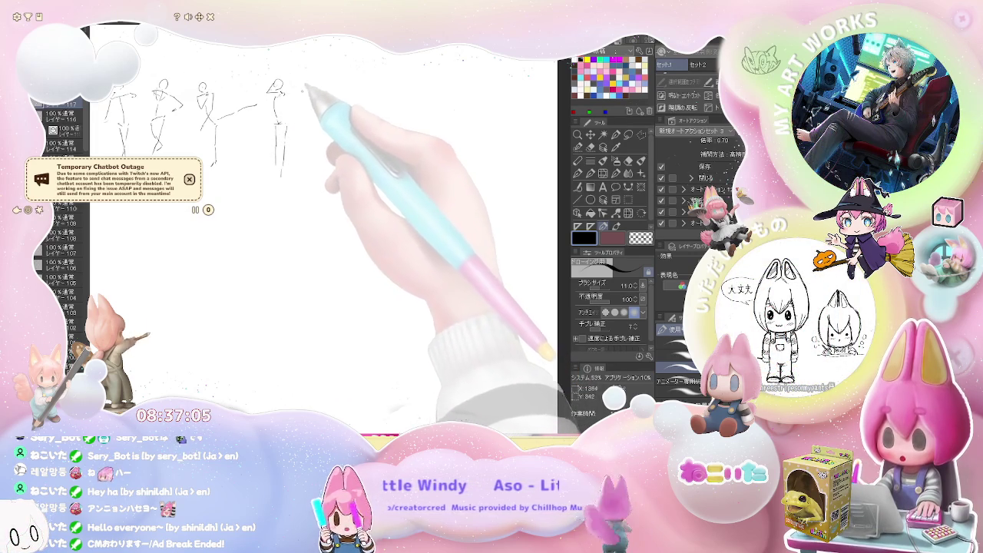
left_click_drag(315, 83, 313, 100)
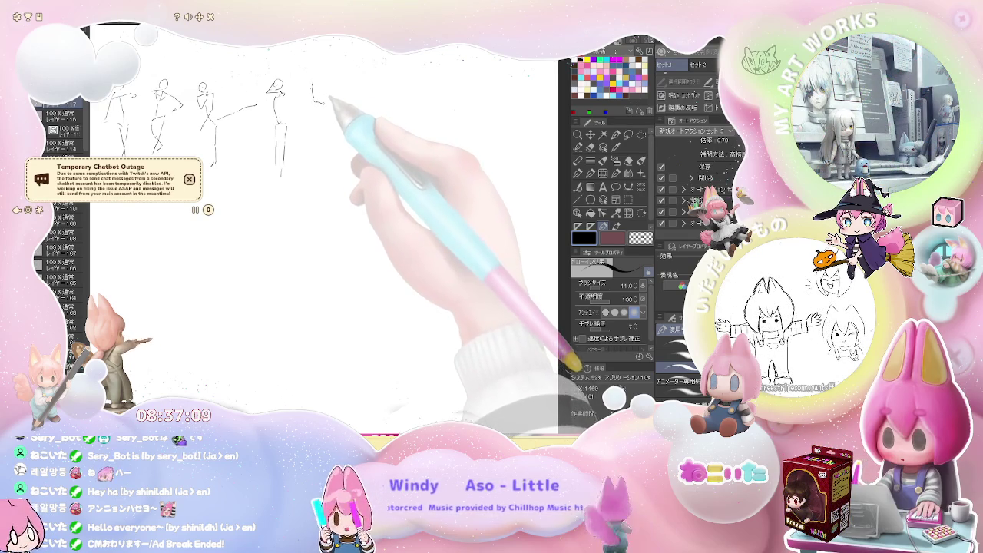
left_click_drag(321, 99, 325, 86)
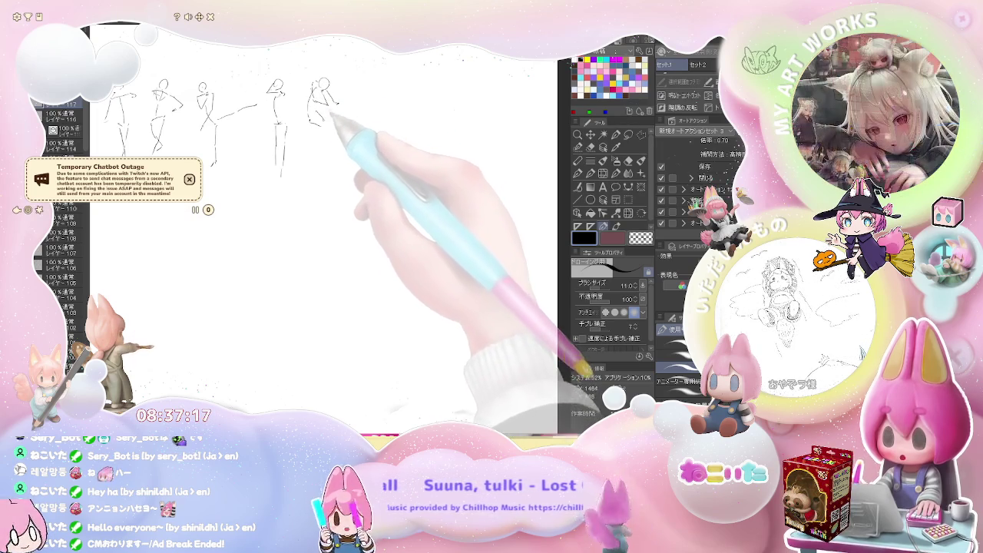
left_click_drag(331, 150, 333, 143)
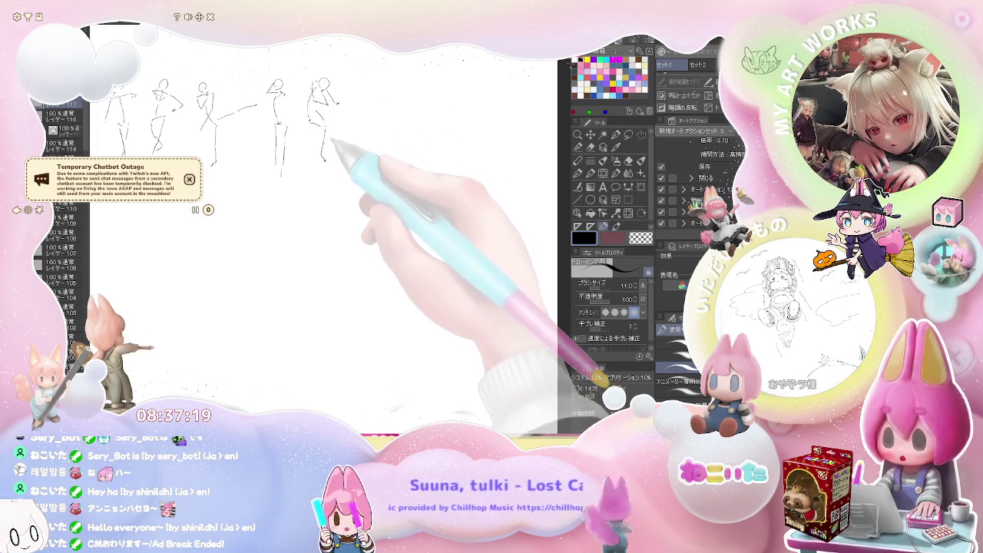
Sketch a sixth figure with an outstretched arm and body, and start another figure's head
left_click(353, 99)
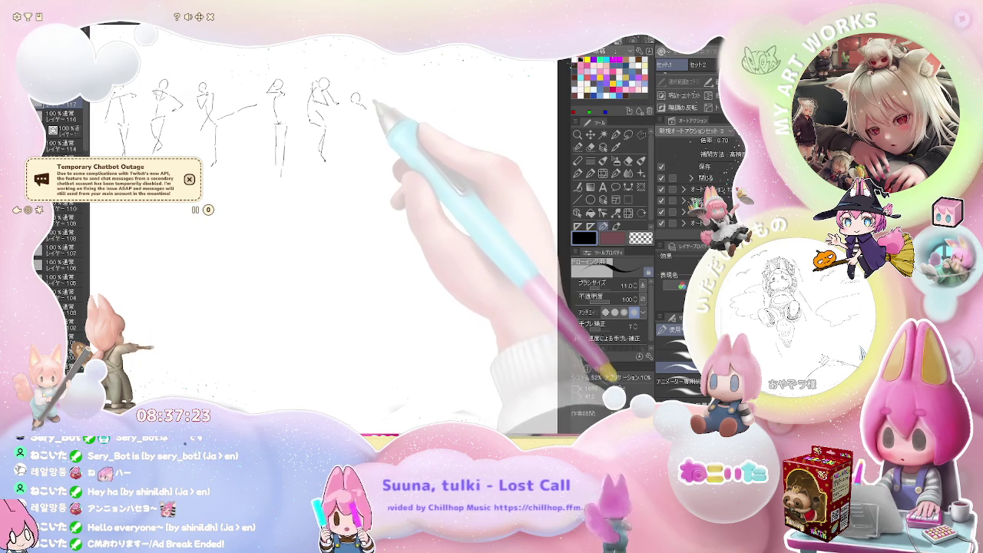
left_click_drag(388, 108, 417, 113)
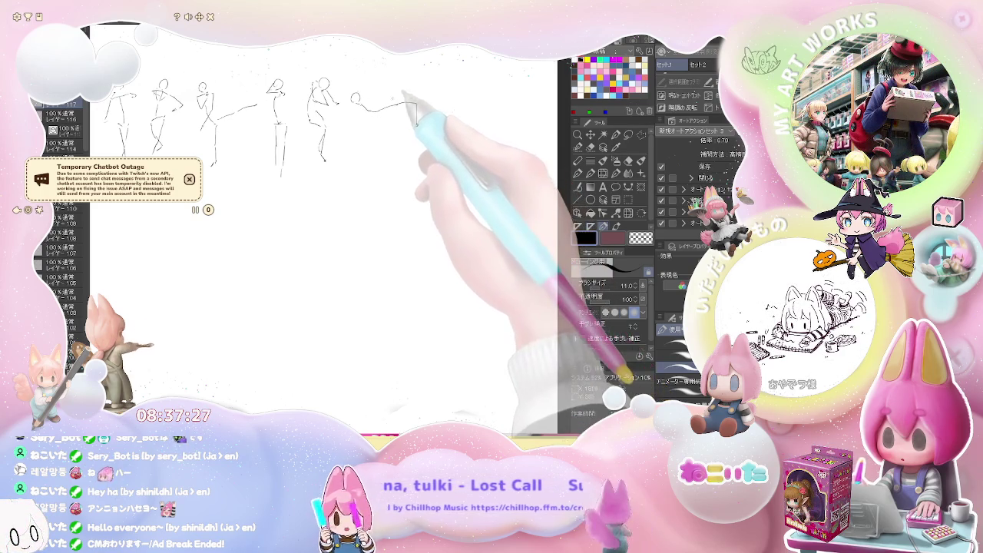
mouse_move(393, 80)
left_mouse_down()
mouse_move(393, 100)
mouse_move(411, 72)
mouse_move(307, 146)
left_mouse_up()
left_click_drag(349, 105, 347, 98)
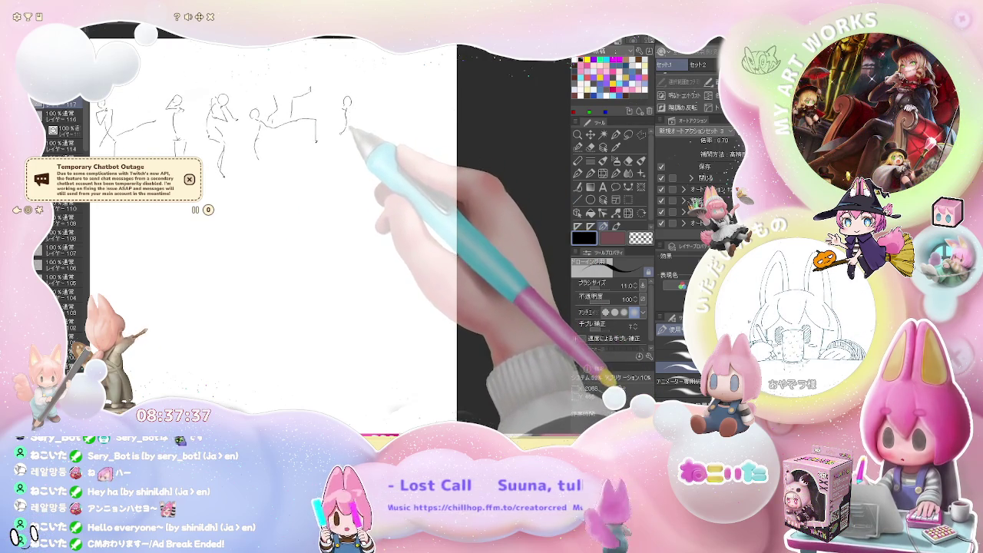
Add torsos, legs and heads for two more figures at the row's right end
left_click_drag(347, 113, 356, 120)
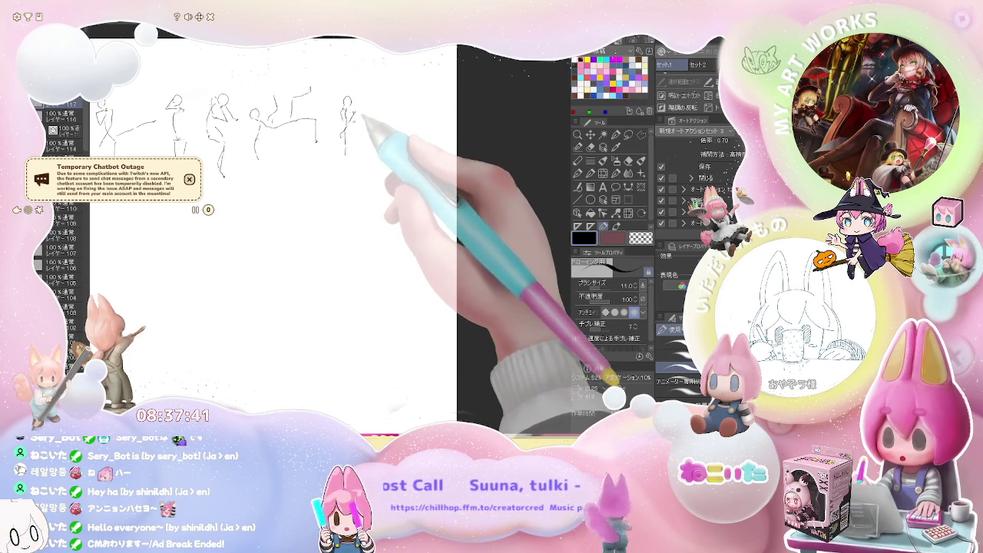
left_click_drag(350, 131, 356, 165)
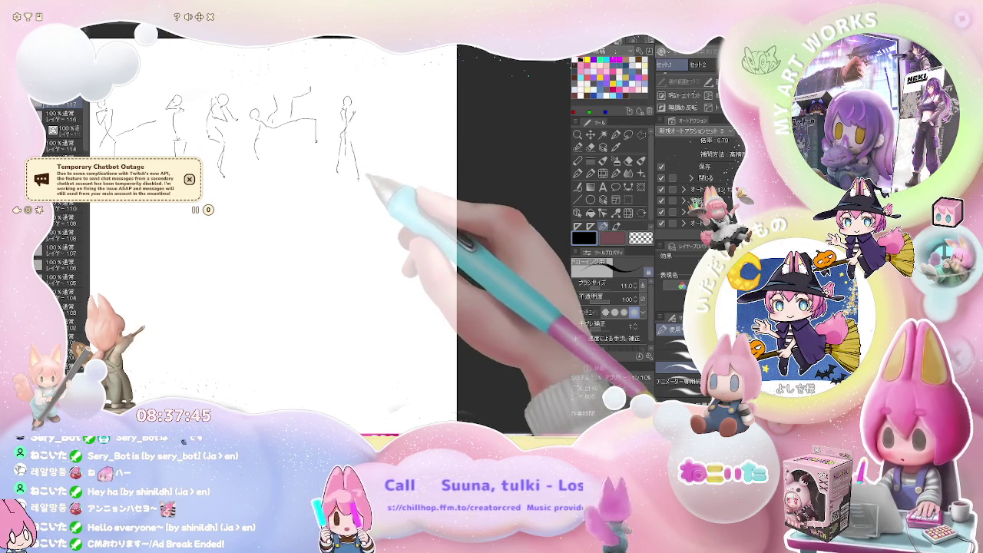
scroll(261, 230, "right", 2)
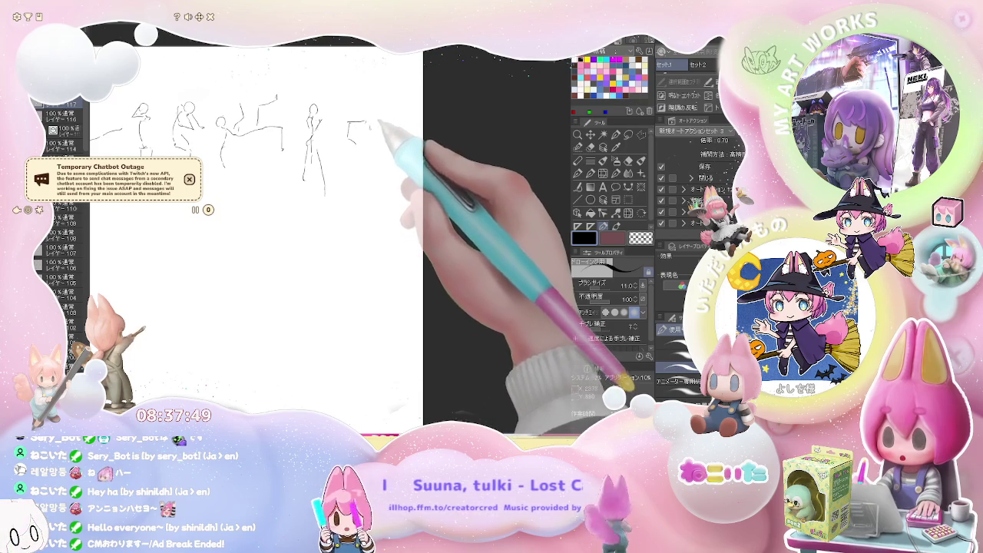
mouse_move(358, 145)
left_mouse_down()
mouse_move(370, 151)
mouse_move(354, 188)
left_mouse_up()
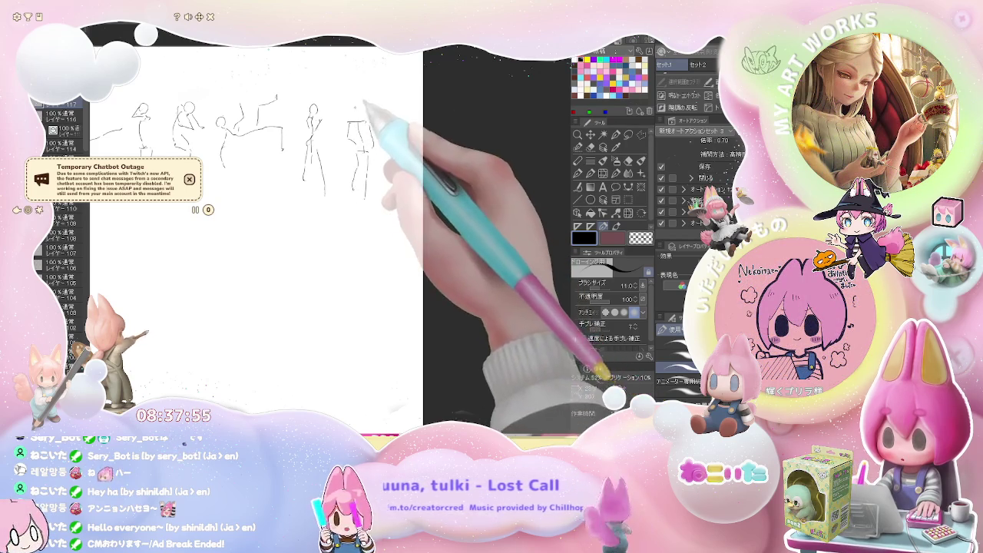
left_click_drag(361, 108, 356, 116)
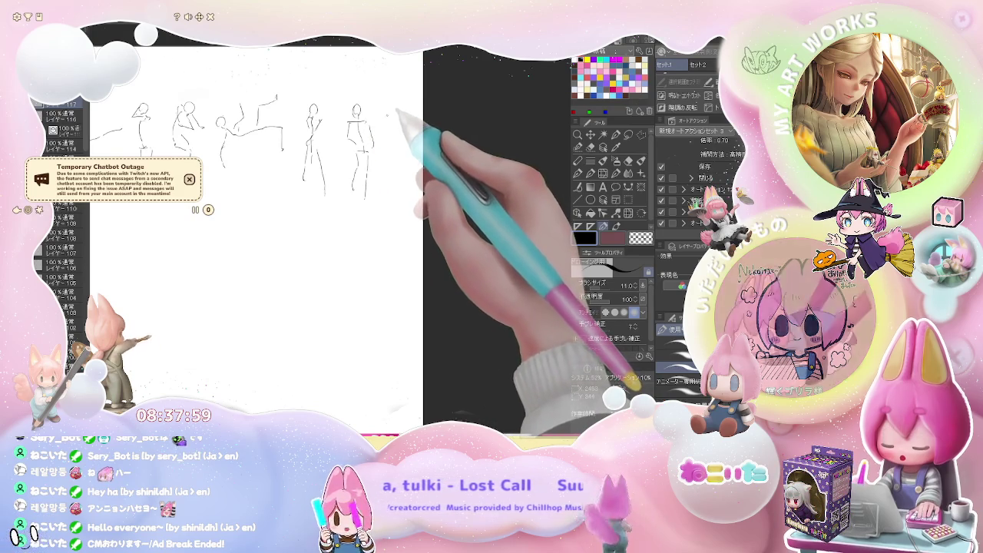
left_click_drag(391, 109, 389, 118)
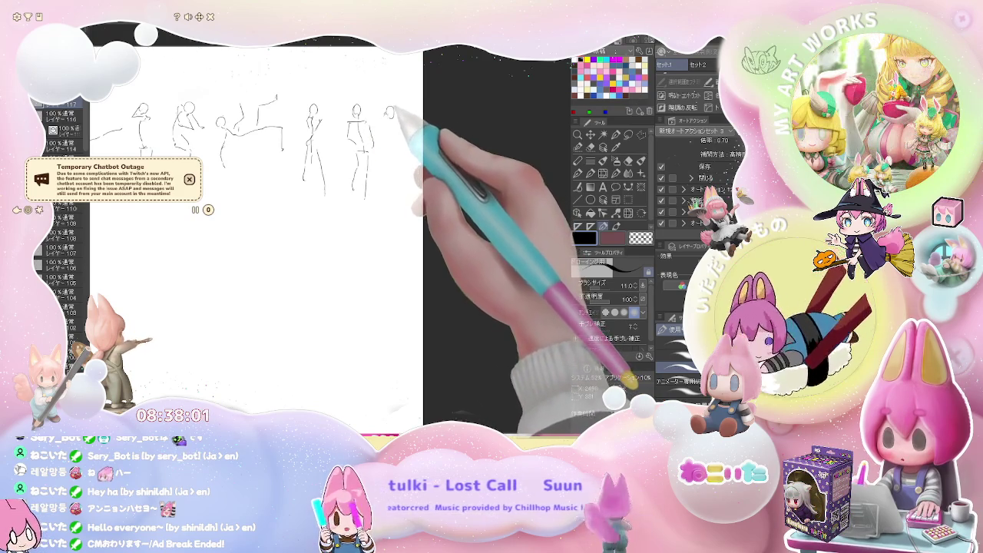
mouse_move(391, 118)
left_mouse_down()
mouse_move(402, 125)
mouse_move(388, 184)
left_mouse_up()
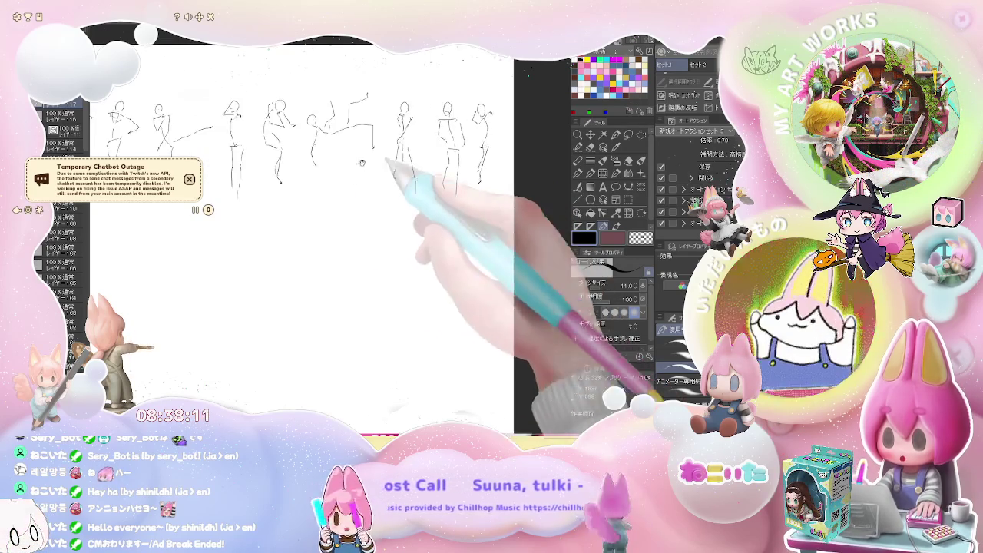
Pan to the row's left end and draw a new pose beside the leftmost figure
left_click_drag(290, 184, 435, 185)
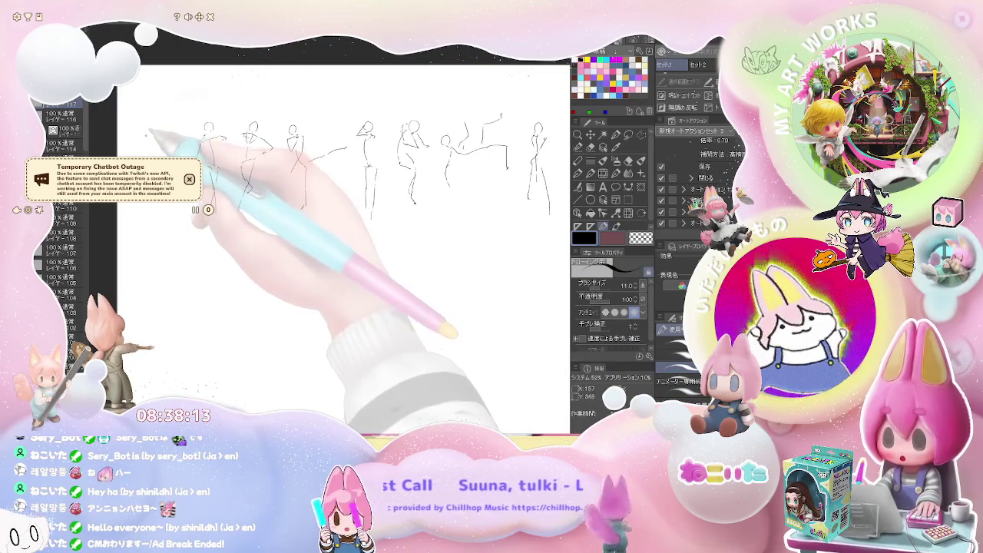
left_click_drag(140, 132, 159, 151)
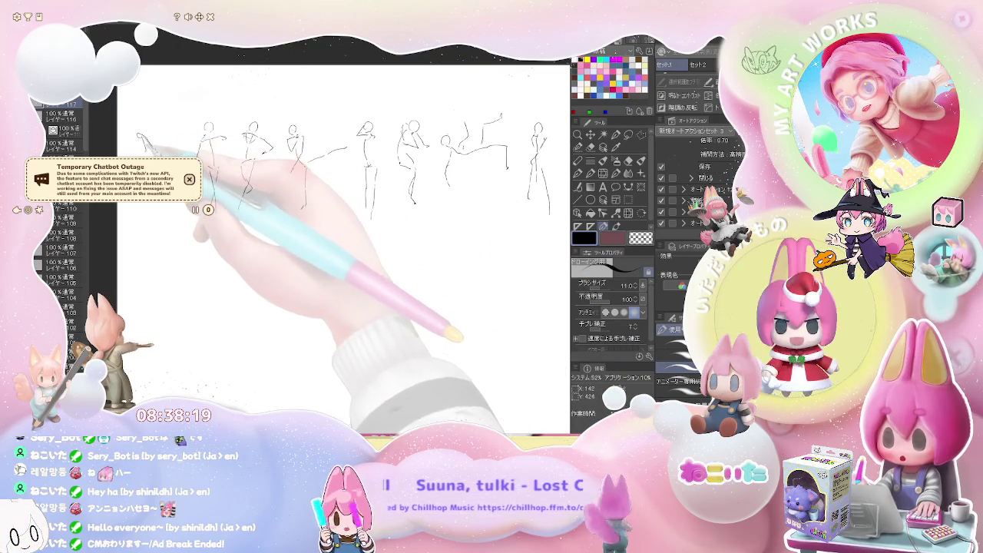
left_click_drag(159, 151, 217, 129)
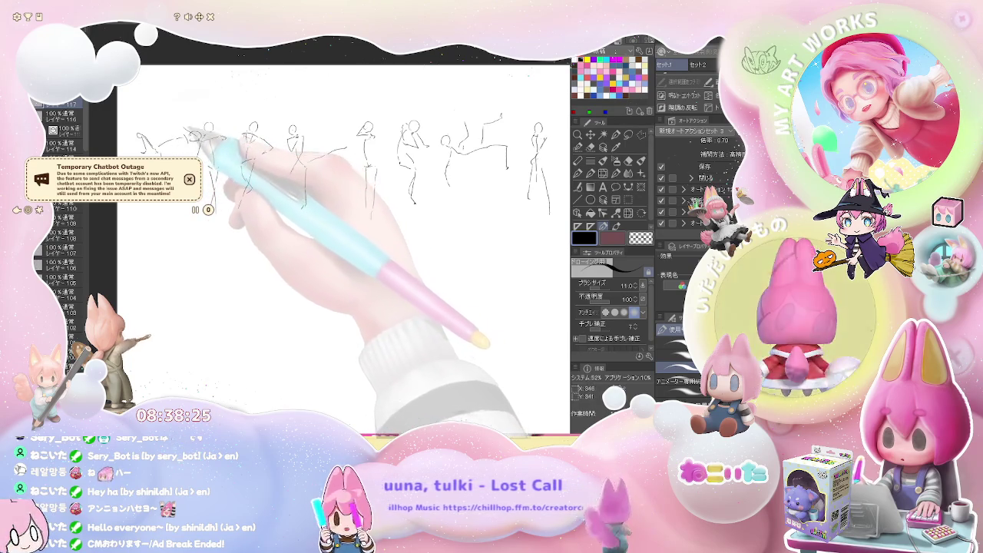
key("ctrl+minus")
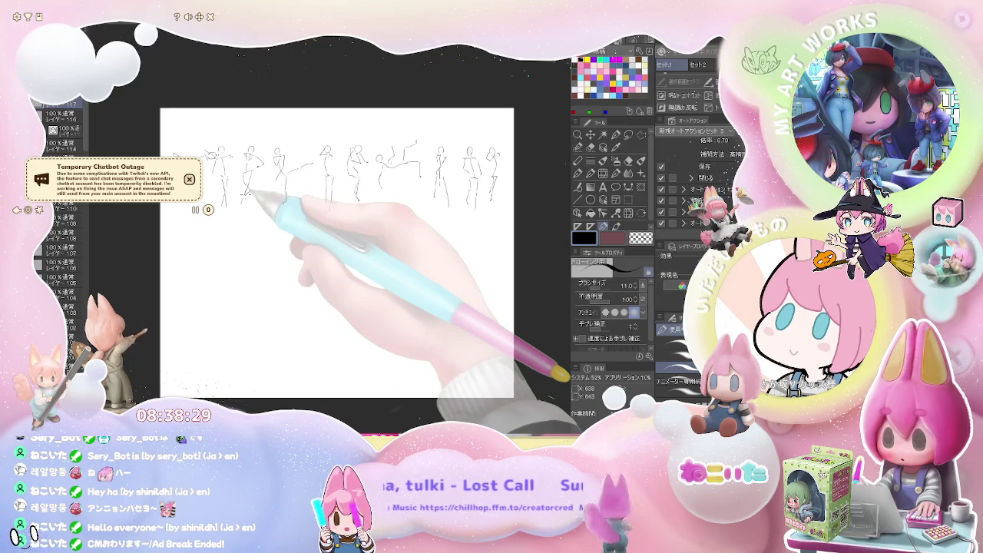
Move the sketch layer about 35 px higher, then zoom back in and return to the pen
left_click(591, 133)
left_click_drag(485, 218, 486, 191)
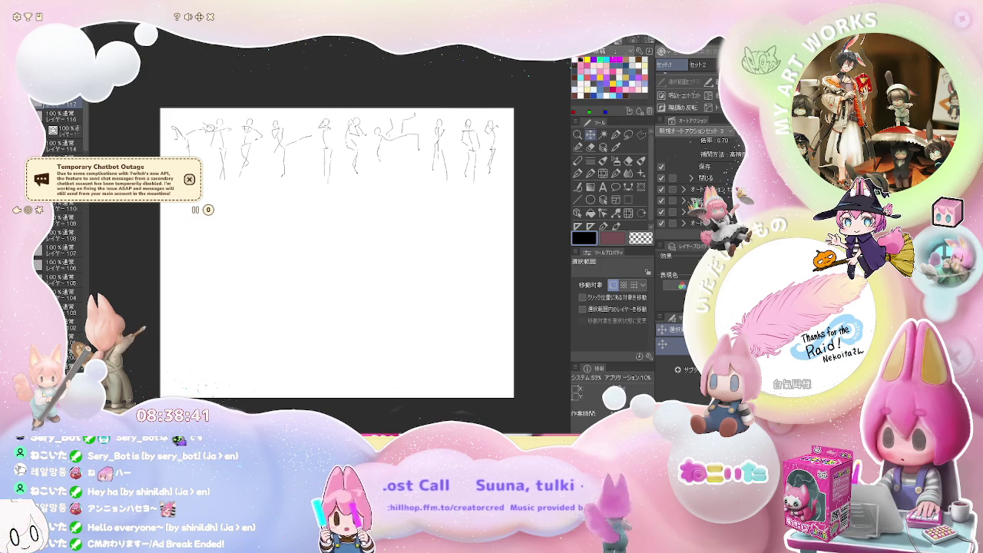
scroll(219, 199, "up", 2)
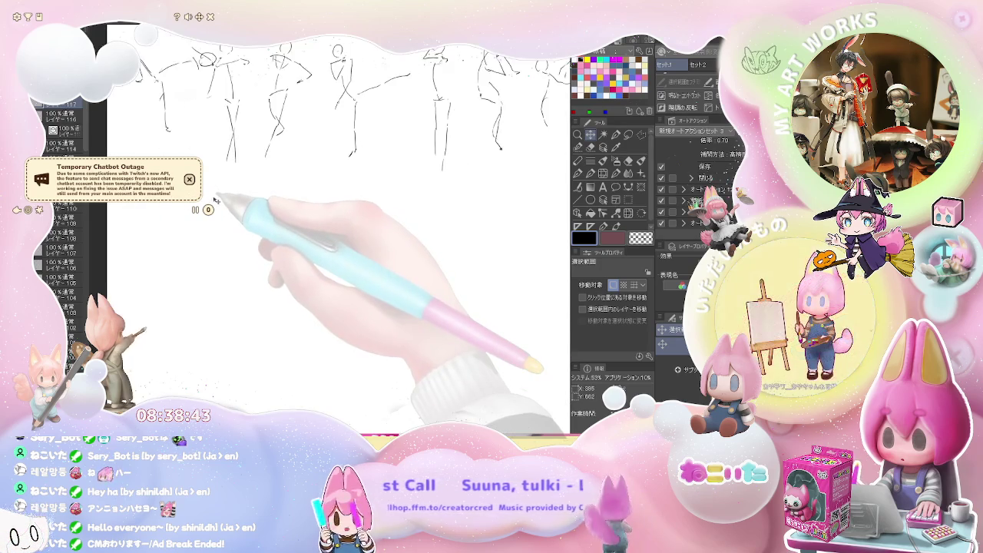
key("p")
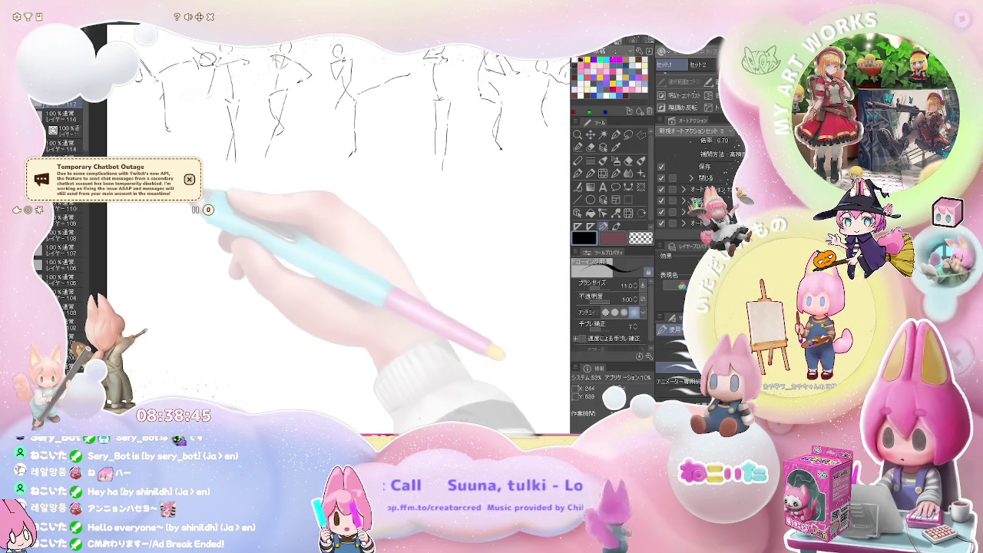
Sketch the first second-row figures below the top row, including a crouching pose
mouse_move(165, 208)
left_mouse_down()
mouse_move(169, 245)
mouse_move(198, 254)
mouse_move(206, 235)
left_mouse_up()
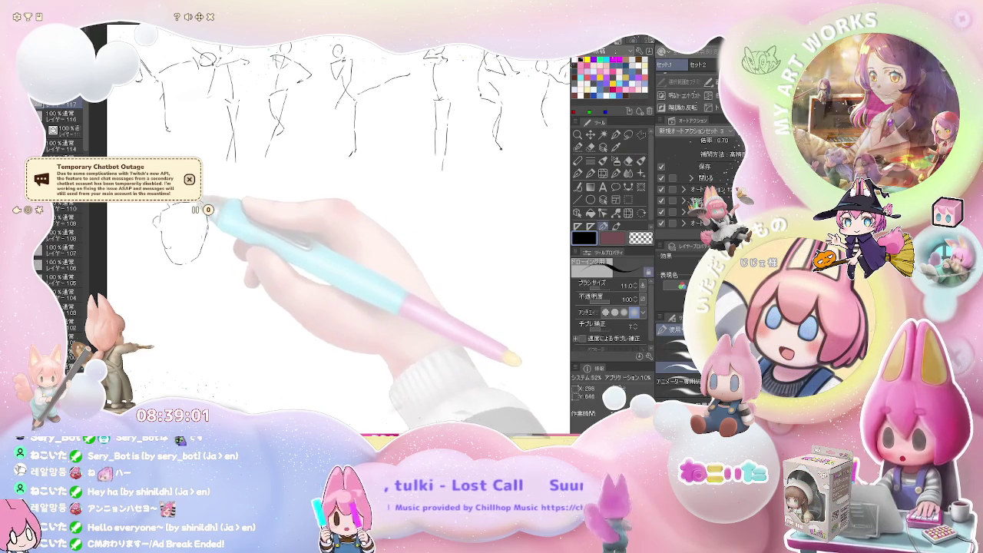
left_click_drag(239, 201, 244, 194)
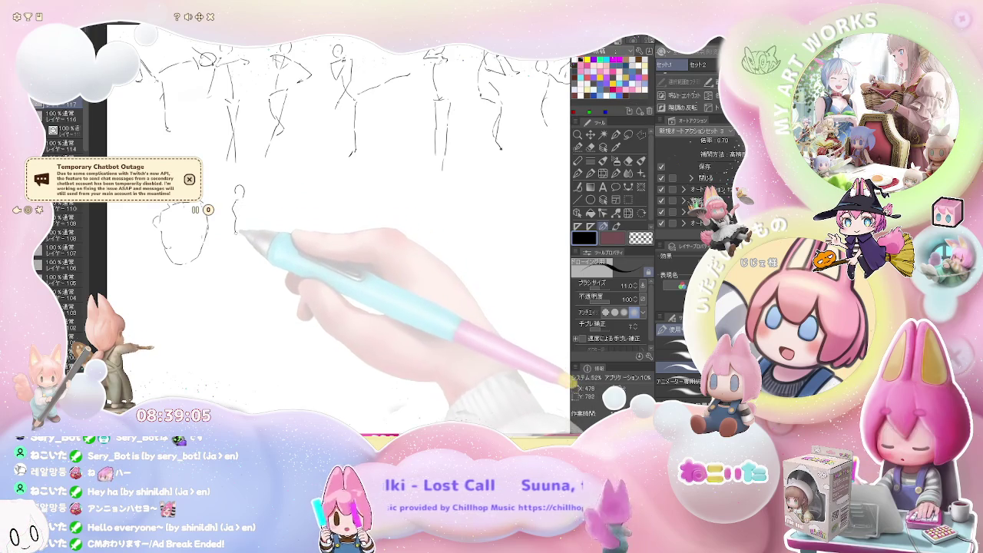
left_click_drag(238, 229, 241, 244)
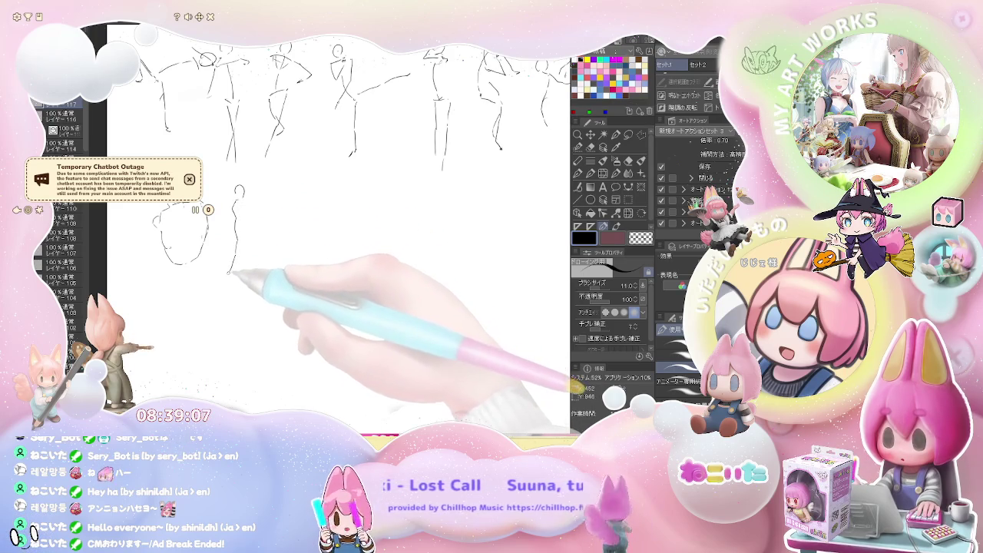
left_click_drag(245, 252, 250, 282)
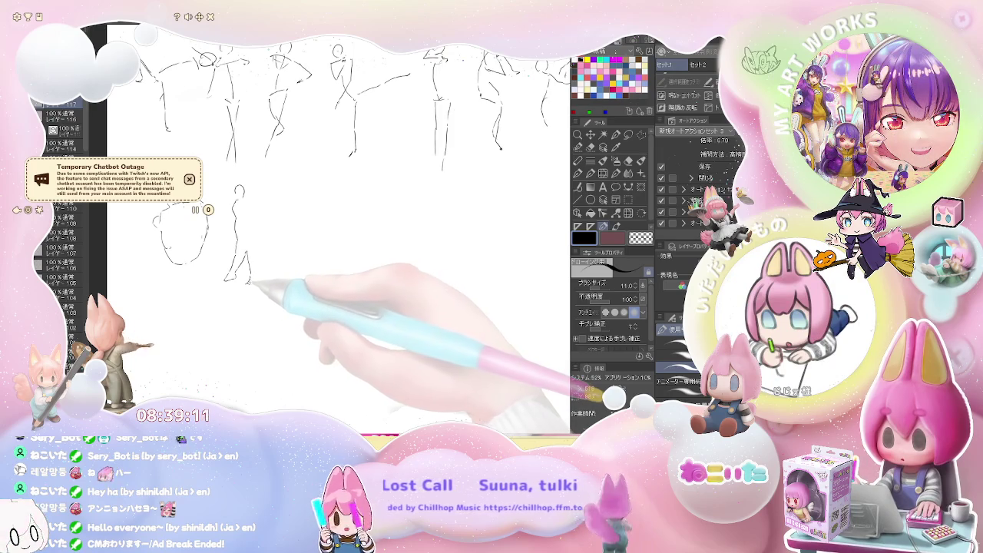
left_click_drag(252, 244, 253, 250)
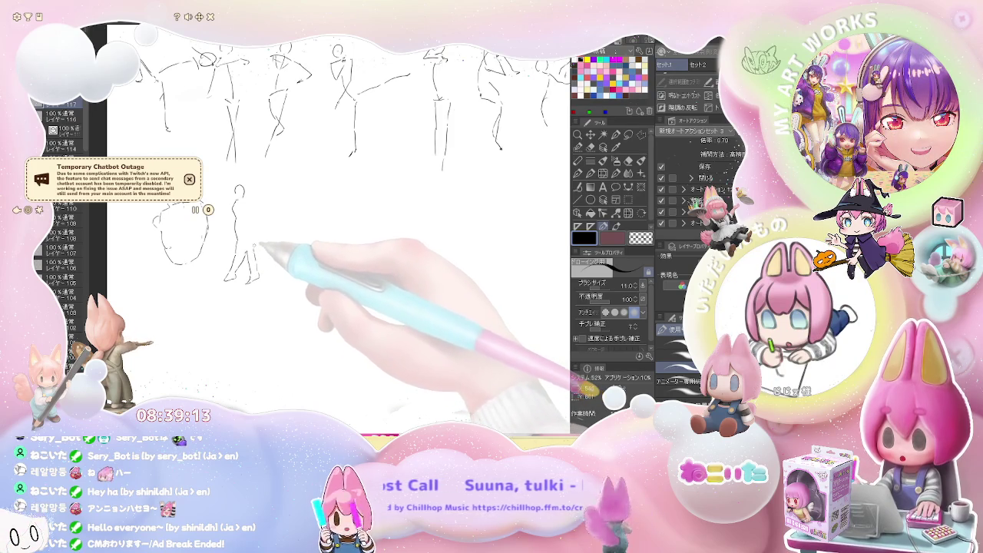
mouse_move(253, 203)
left_mouse_down()
mouse_move(258, 219)
mouse_move(250, 207)
mouse_move(246, 251)
mouse_move(229, 274)
mouse_move(269, 269)
left_mouse_up()
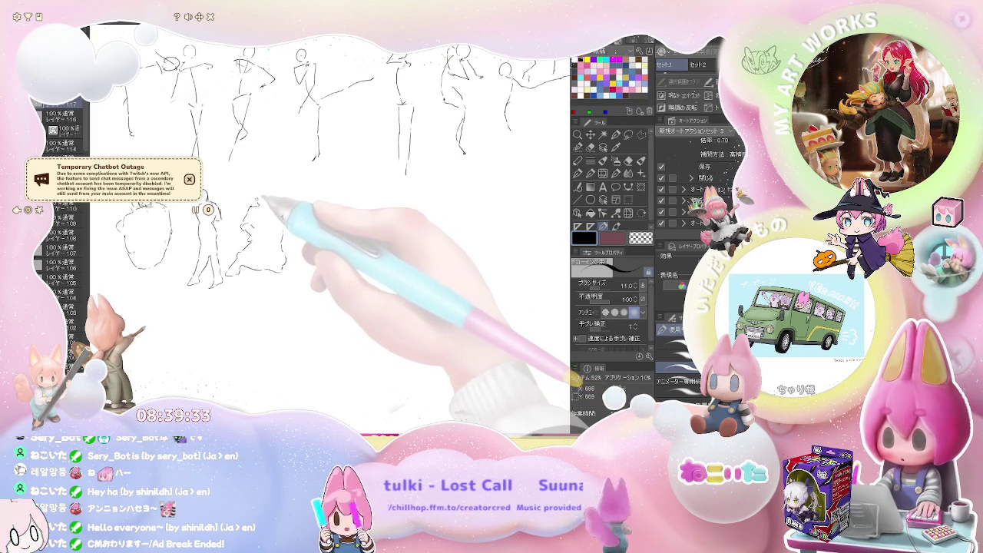
left_click_drag(259, 204, 275, 206)
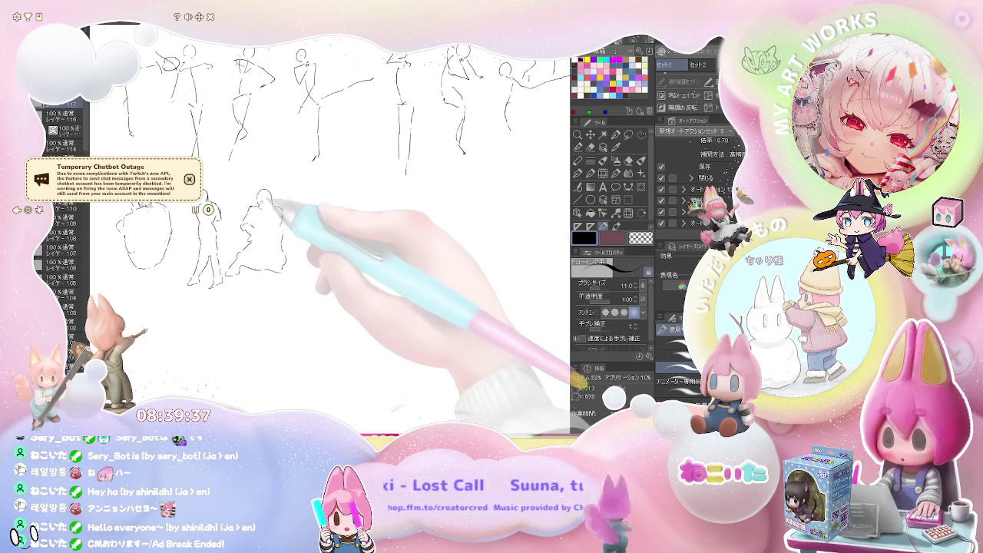
Sketch a standing figure's body and legs, and start the leaping figure's head
left_click_drag(313, 209, 275, 208)
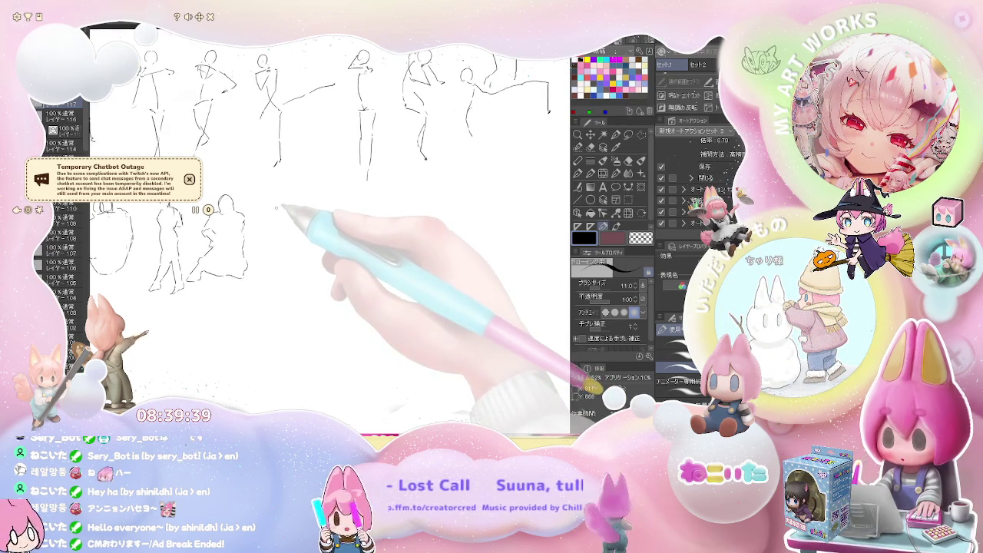
left_click_drag(274, 231, 273, 275)
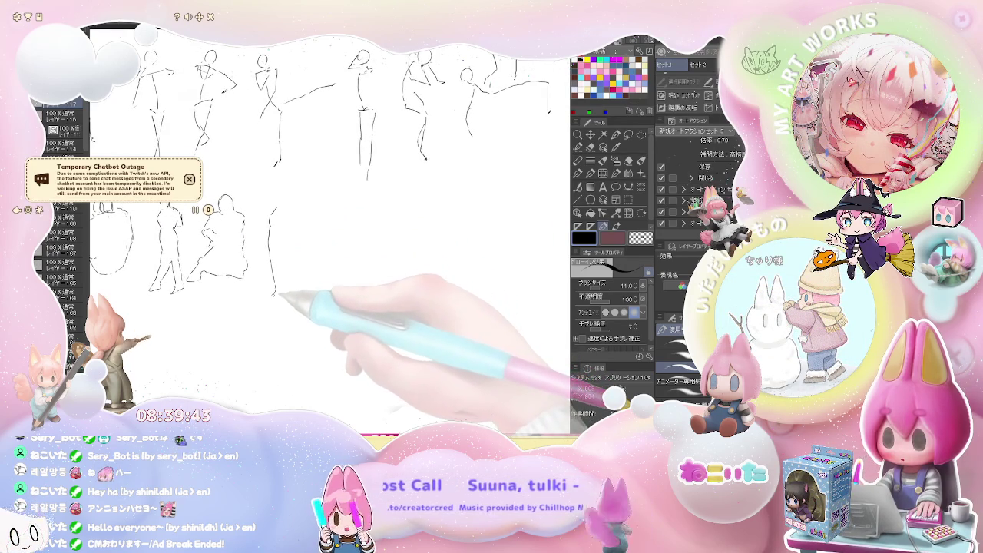
left_click_drag(278, 260, 280, 296)
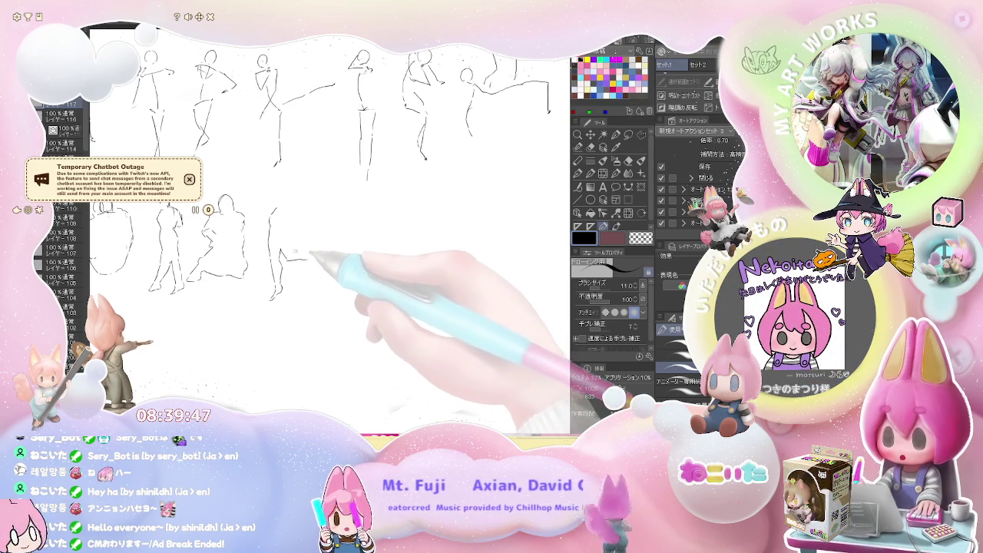
left_click_drag(294, 258, 313, 254)
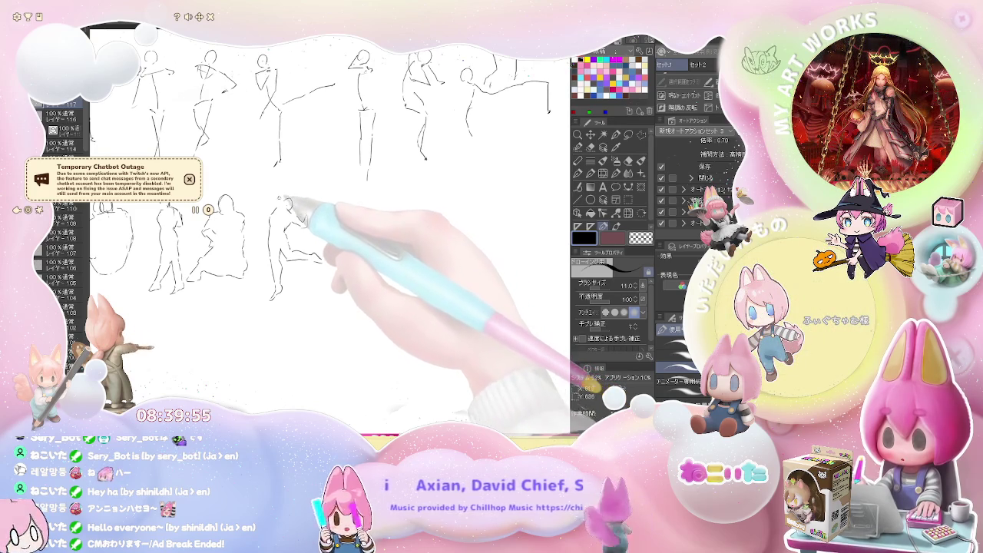
left_click_drag(284, 185, 295, 178)
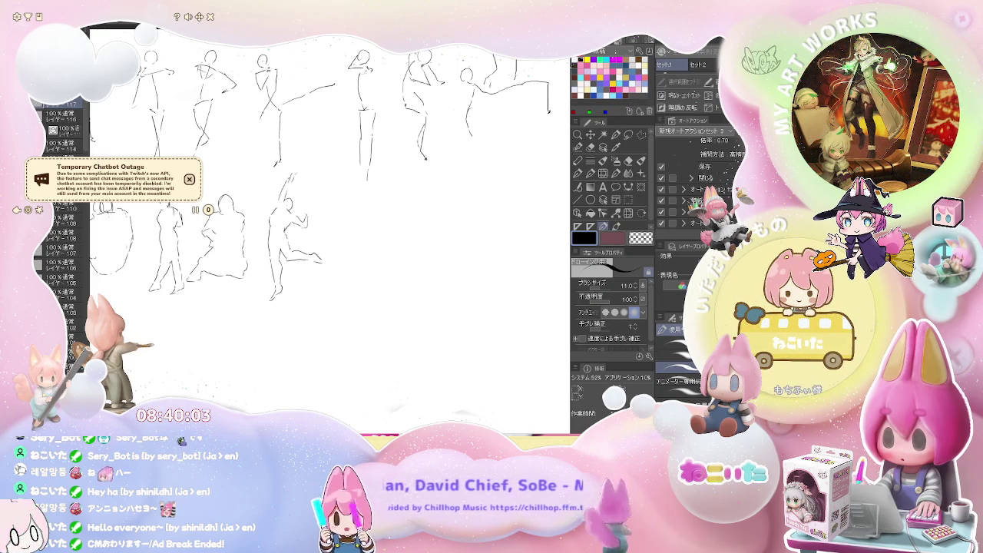
Draw a reclining figure stretched horizontally beside the leaping pose
left_click_drag(331, 208, 277, 206)
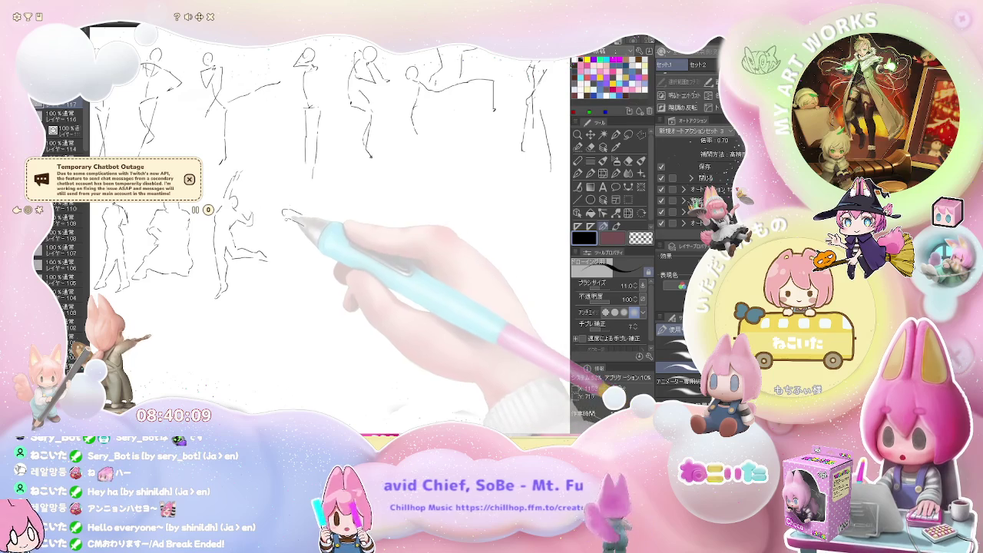
mouse_move(293, 221)
left_mouse_down()
mouse_move(291, 232)
mouse_move(323, 235)
left_mouse_up()
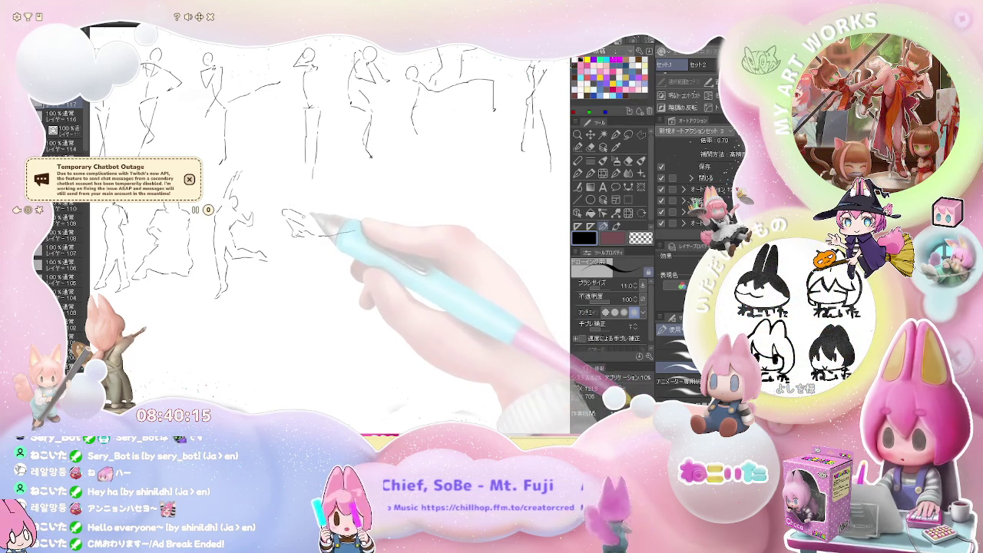
left_click_drag(307, 217, 380, 214)
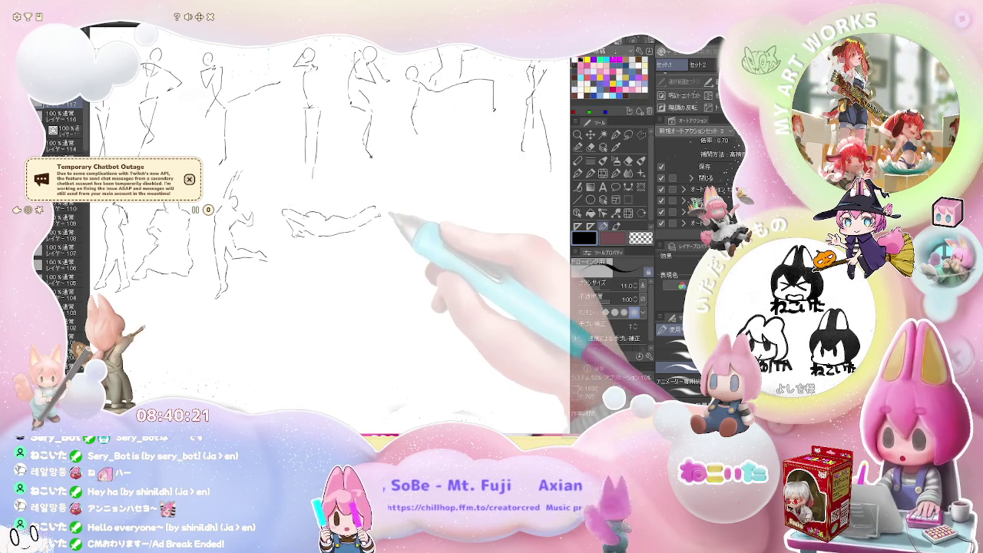
Sketch a figure's legs, shoulder and arm below the reclining pose, plus another reclining figure
mouse_move(377, 220)
left_mouse_down()
mouse_move(294, 235)
mouse_move(279, 267)
mouse_move(284, 311)
mouse_move(296, 290)
mouse_move(306, 311)
left_mouse_up()
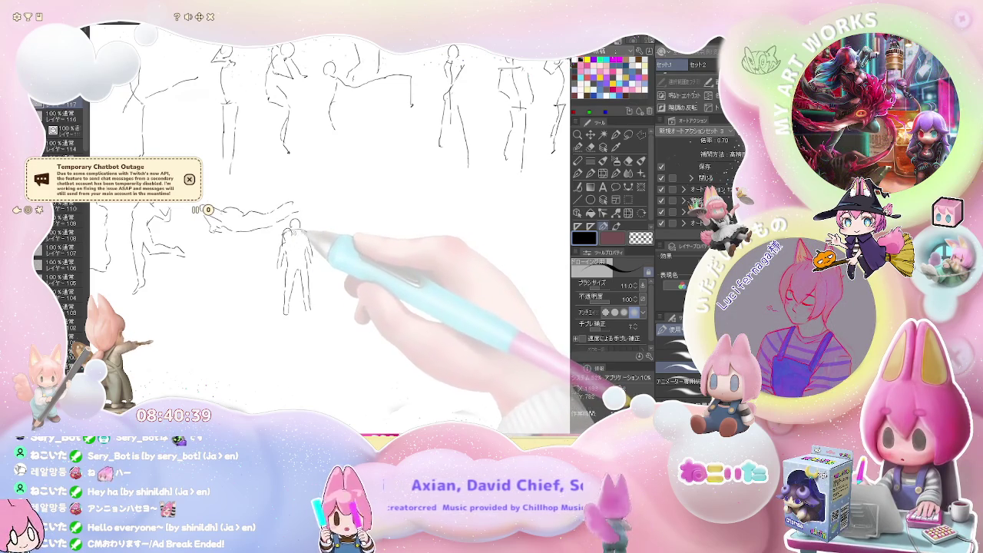
left_click_drag(346, 231, 288, 257)
mouse_move(286, 215)
left_mouse_down()
mouse_move(281, 226)
mouse_move(296, 244)
left_mouse_up()
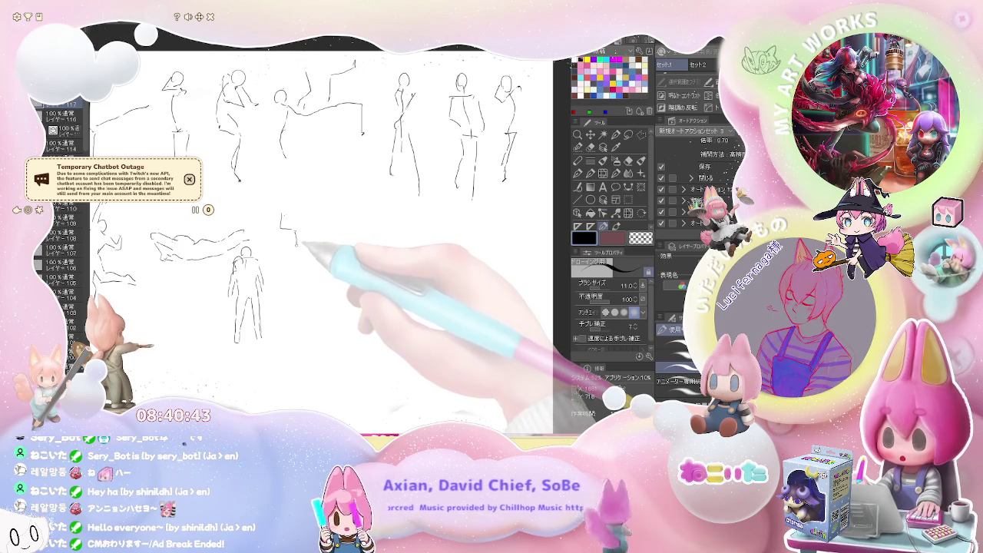
left_click_drag(295, 278, 289, 307)
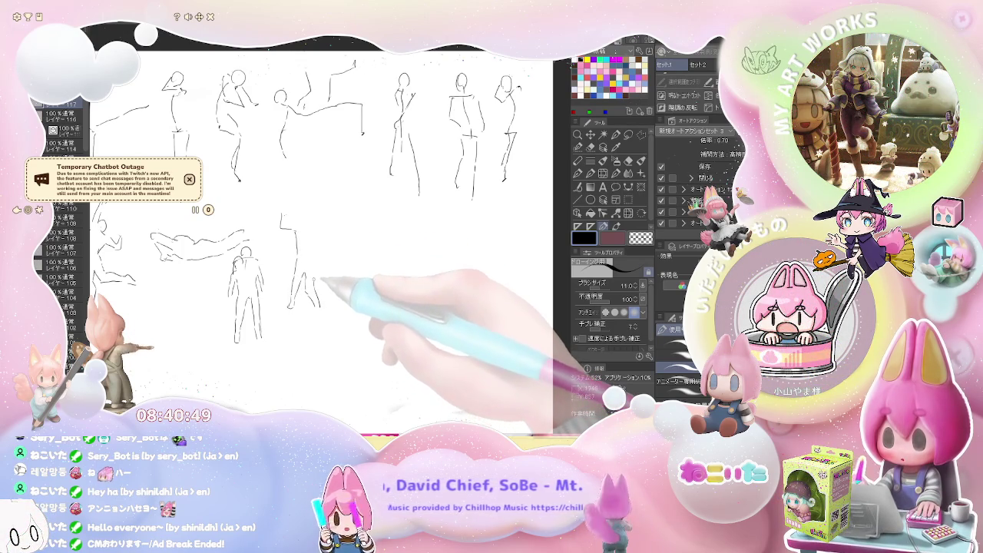
left_click_drag(315, 278, 313, 259)
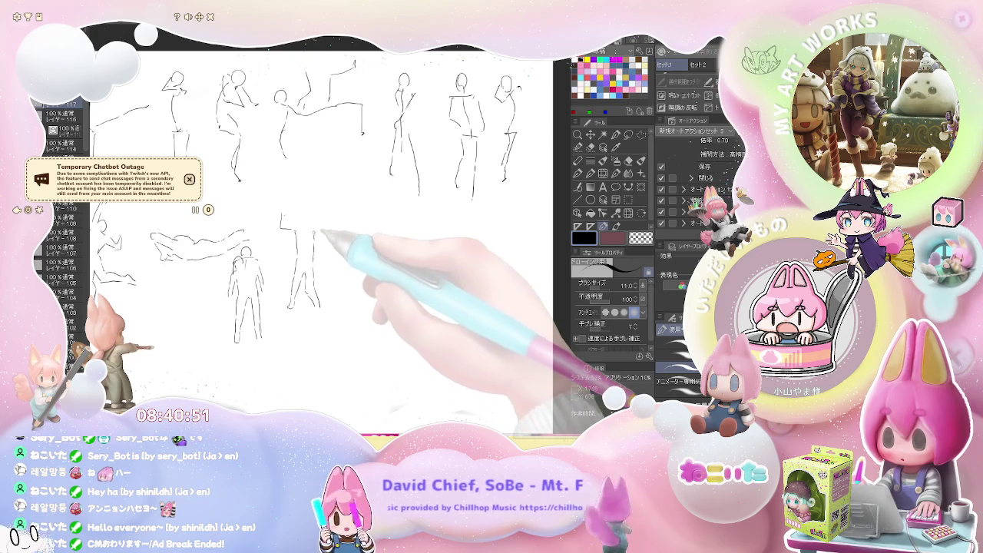
mouse_move(304, 211)
left_mouse_down()
mouse_move(313, 224)
mouse_move(304, 224)
mouse_move(314, 206)
mouse_move(312, 219)
mouse_move(261, 229)
mouse_move(331, 259)
left_mouse_up()
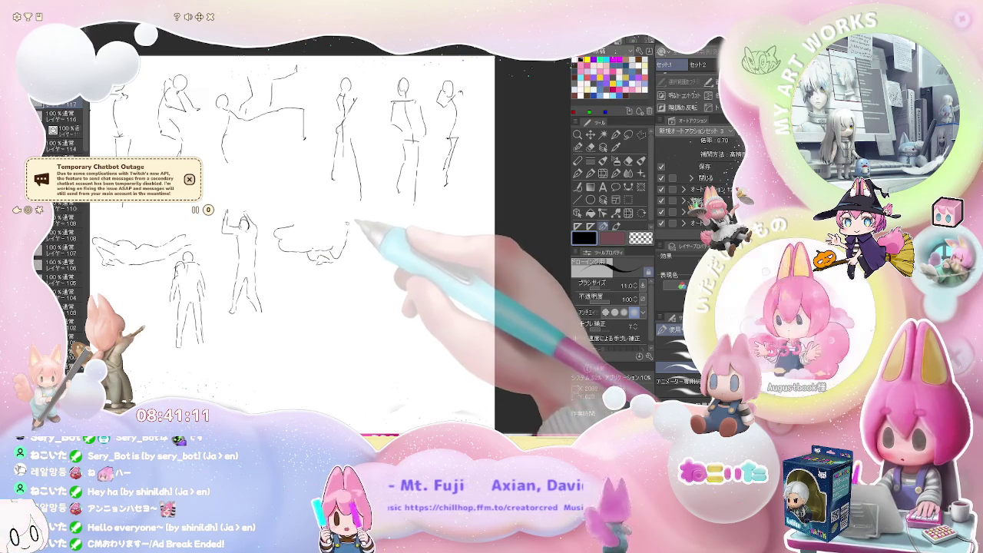
mouse_move(345, 245)
left_mouse_down()
mouse_move(339, 217)
mouse_move(323, 220)
left_mouse_up()
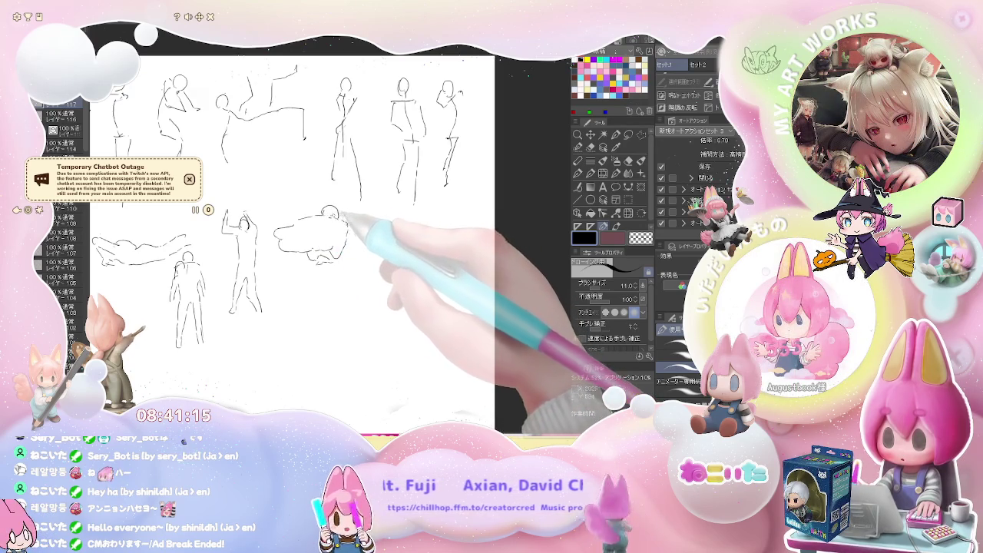
Draw a new standing figure's body line, side stroke and head
mouse_move(384, 229)
left_mouse_down()
mouse_move(291, 228)
mouse_move(282, 246)
mouse_move(294, 249)
mouse_move(297, 326)
left_mouse_up()
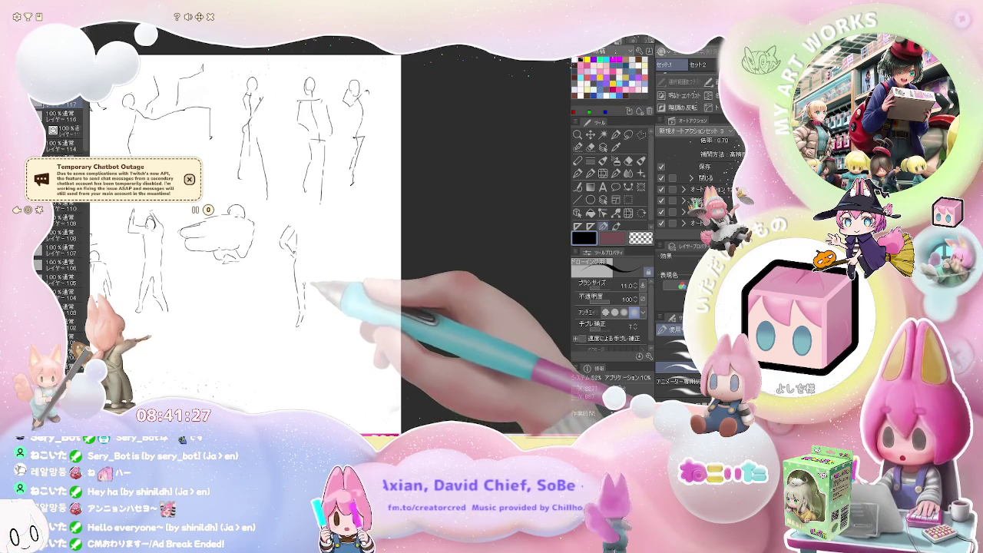
left_click_drag(317, 269, 316, 296)
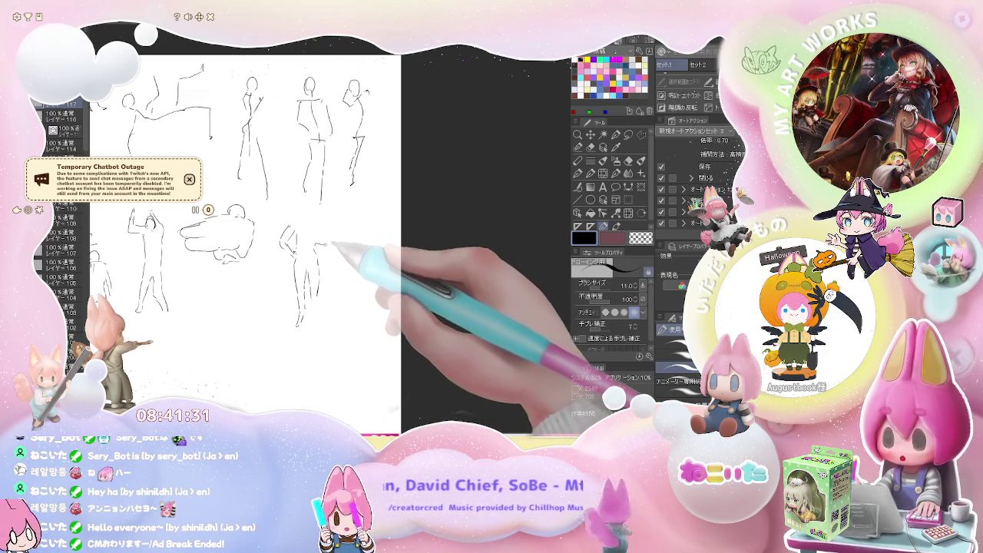
left_click_drag(321, 228, 324, 250)
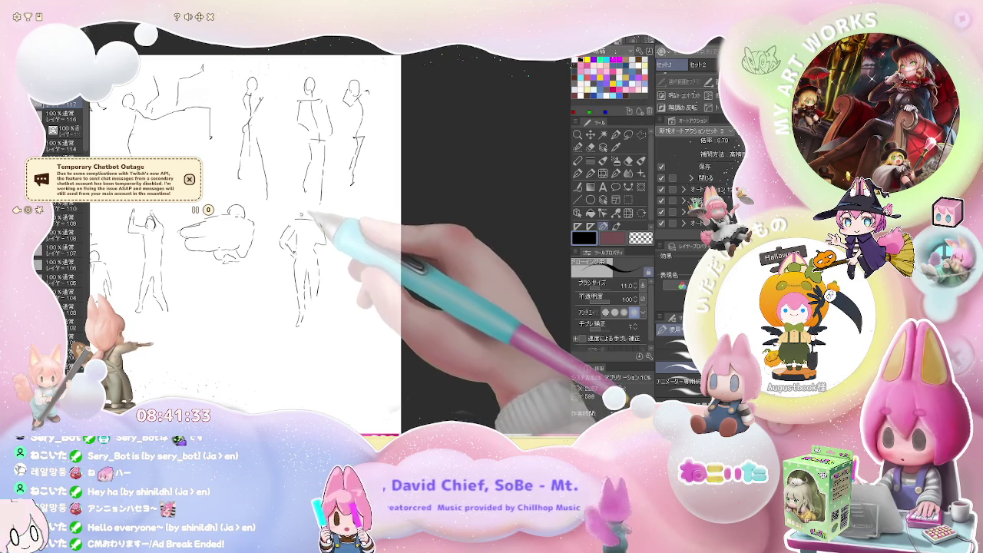
left_click_drag(305, 205, 304, 220)
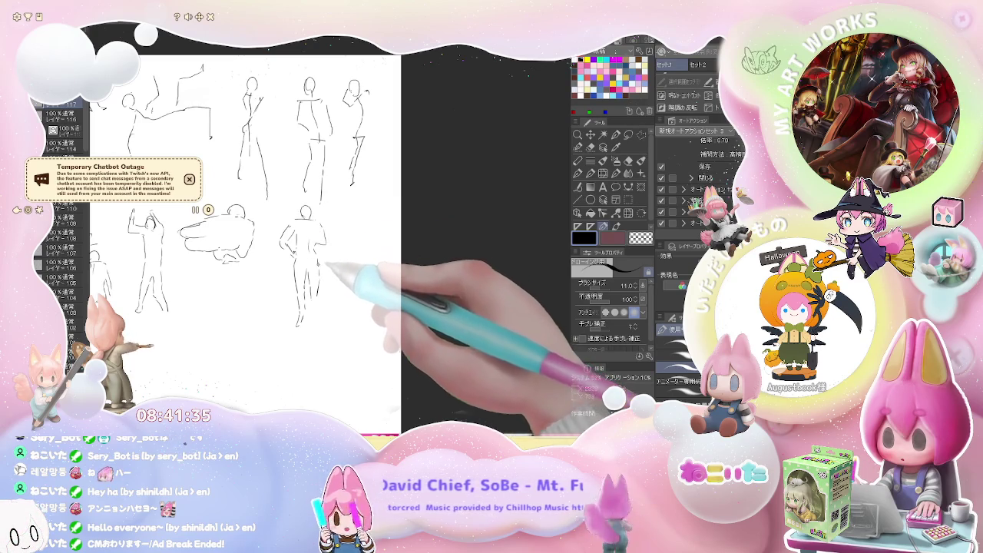
Sketch another standing figure's two legs and upper body at the row's right end
left_click_drag(333, 287, 284, 290)
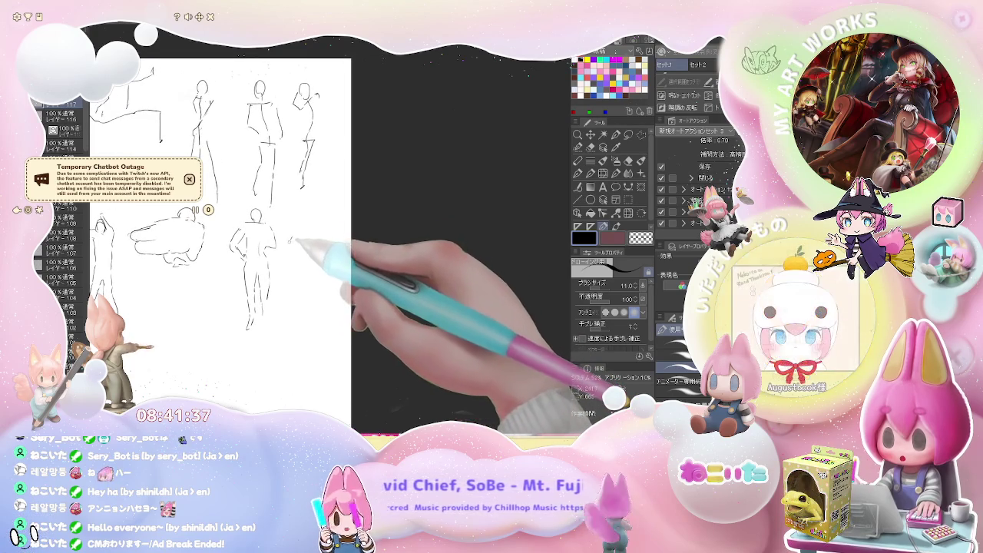
left_click_drag(297, 240, 287, 257)
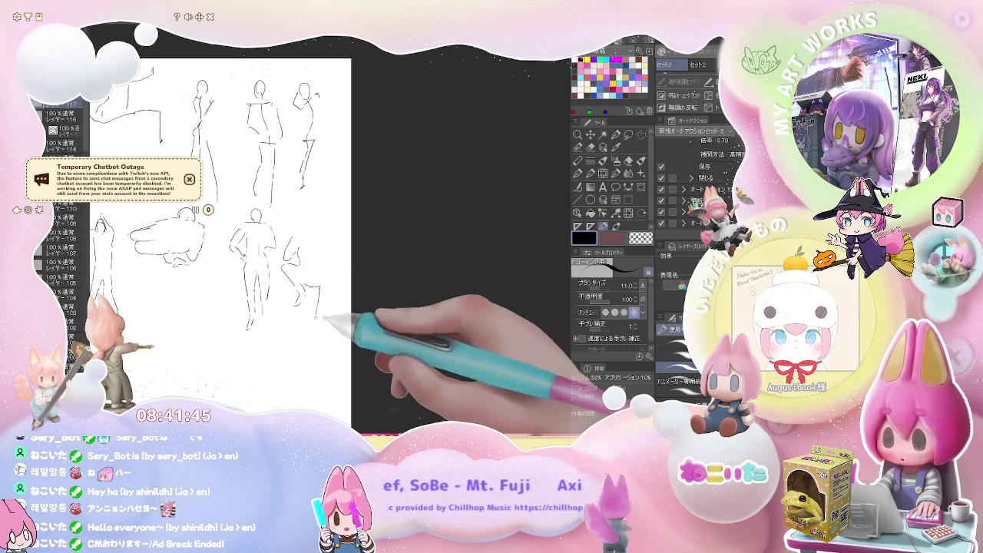
left_click_drag(309, 286, 321, 321)
left_click_drag(329, 275, 323, 319)
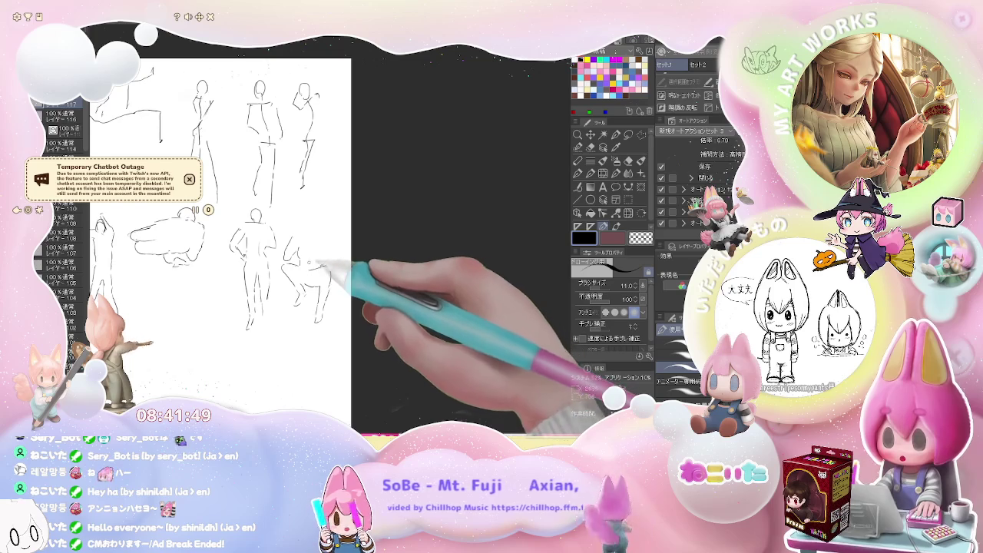
mouse_move(316, 261)
left_mouse_down()
mouse_move(301, 235)
mouse_move(315, 234)
left_mouse_up()
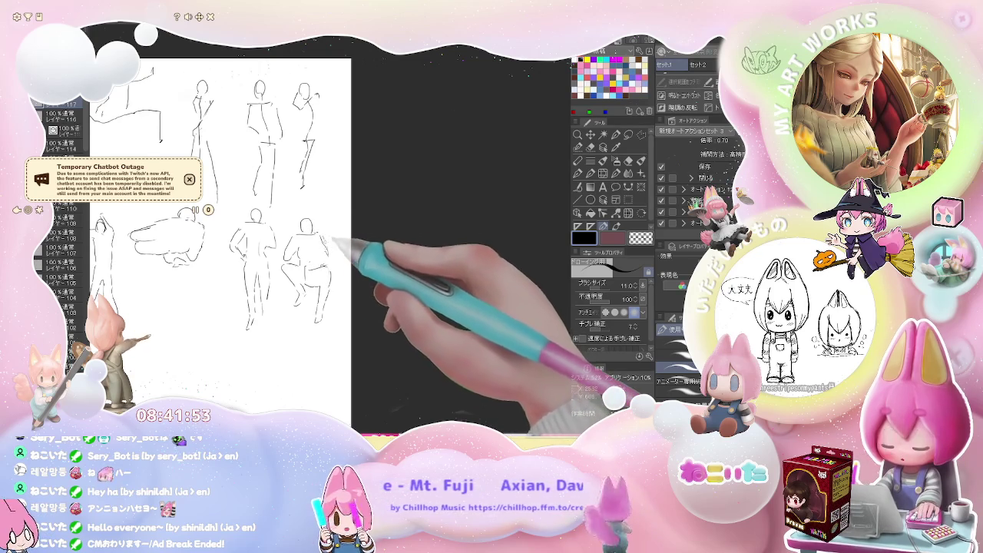
scroll(335, 233, "down", 1)
scroll(331, 244, "down", 1)
scroll(329, 257, "down", 1)
scroll(325, 277, "down", 1)
Start a third row with a standing figure's head, body, leg and outstretched arm
left_click_drag(325, 277, 352, 274)
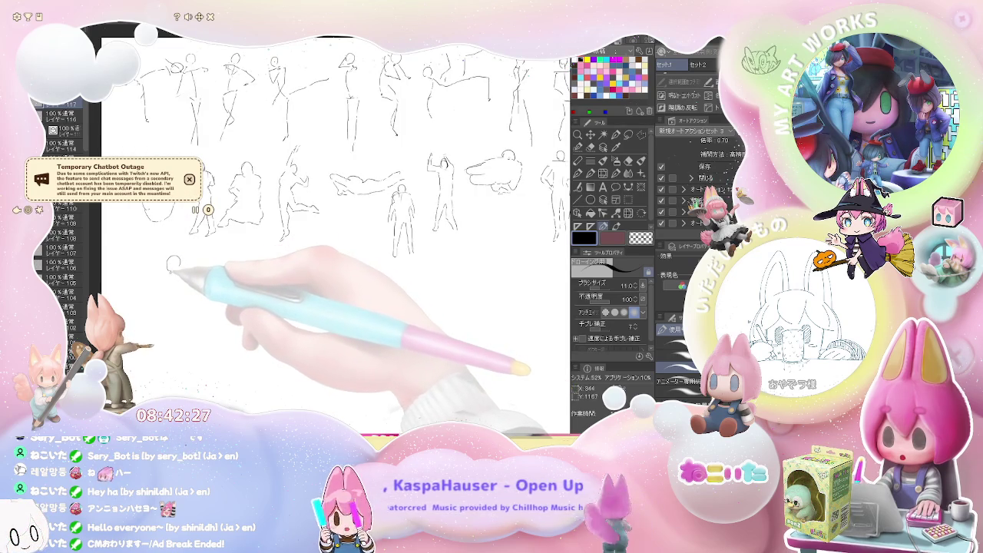
left_click_drag(174, 262, 166, 276)
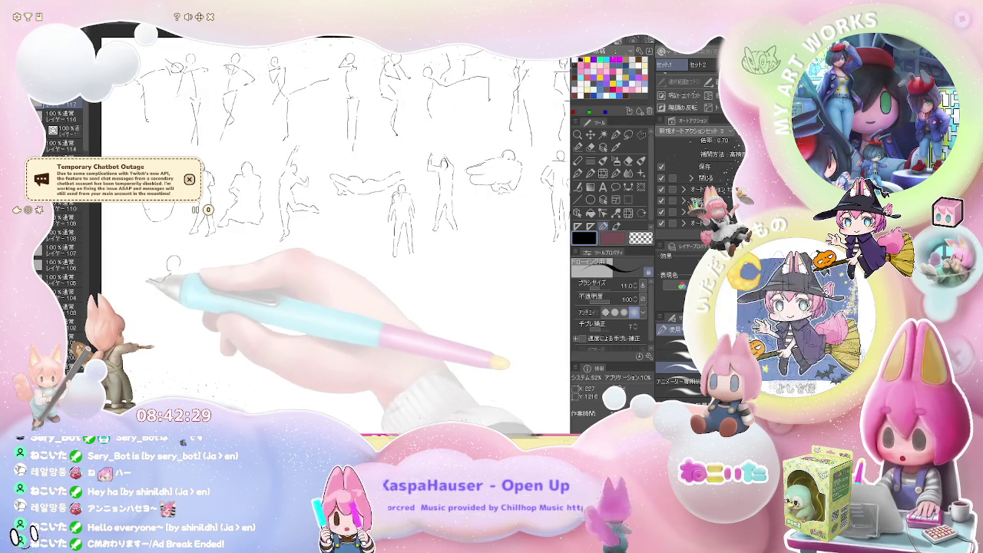
mouse_move(170, 271)
left_mouse_down()
mouse_move(150, 286)
mouse_move(154, 382)
left_mouse_up()
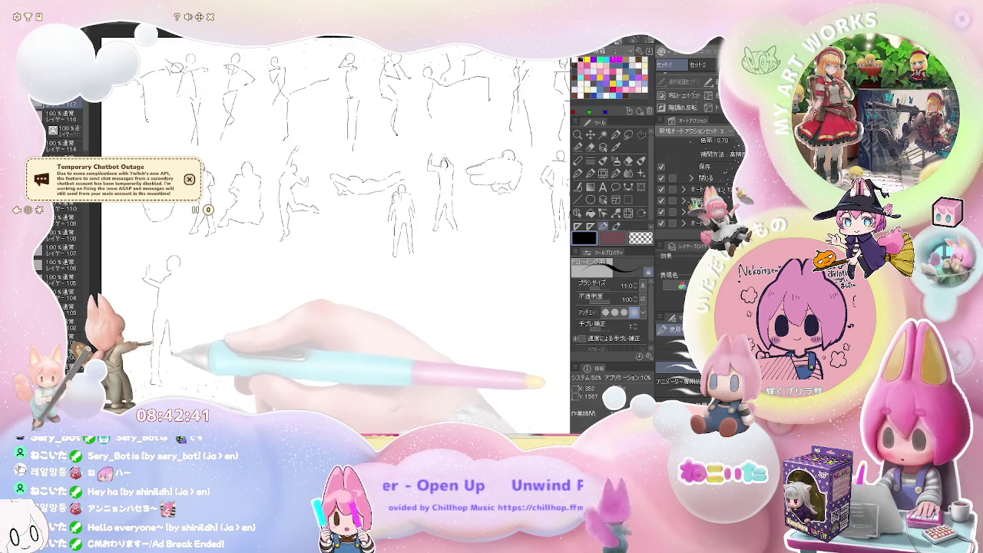
left_click_drag(171, 353, 184, 369)
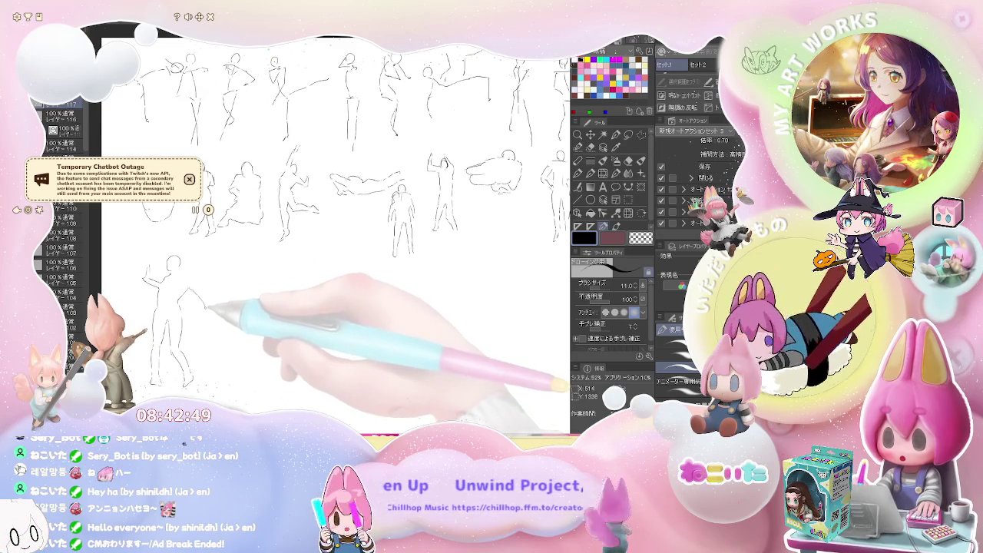
left_click_drag(208, 307, 217, 323)
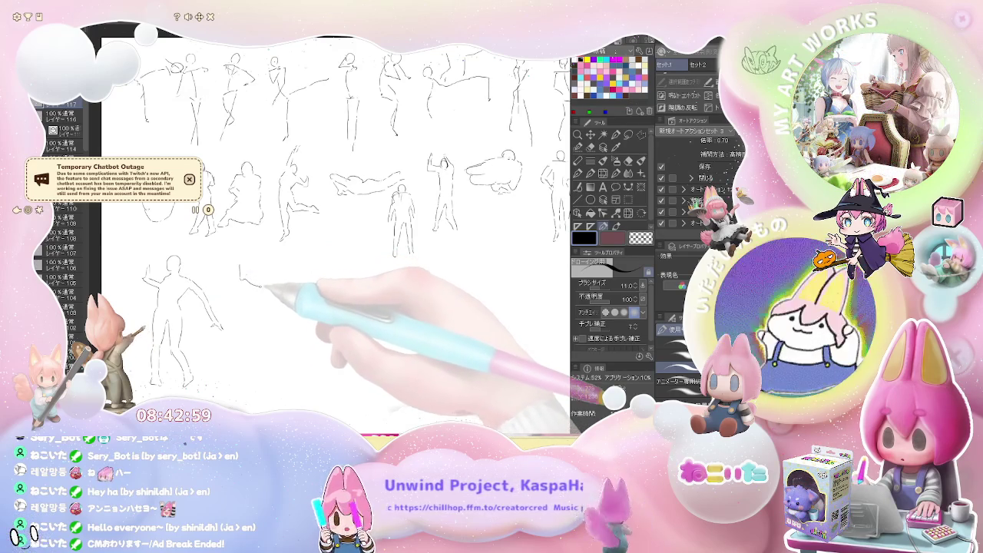
Add a vertical stroke for the next figure and refine a small crouching sketch
mouse_move(263, 292)
left_mouse_down()
mouse_move(265, 328)
mouse_move(252, 353)
mouse_move(219, 367)
left_mouse_up()
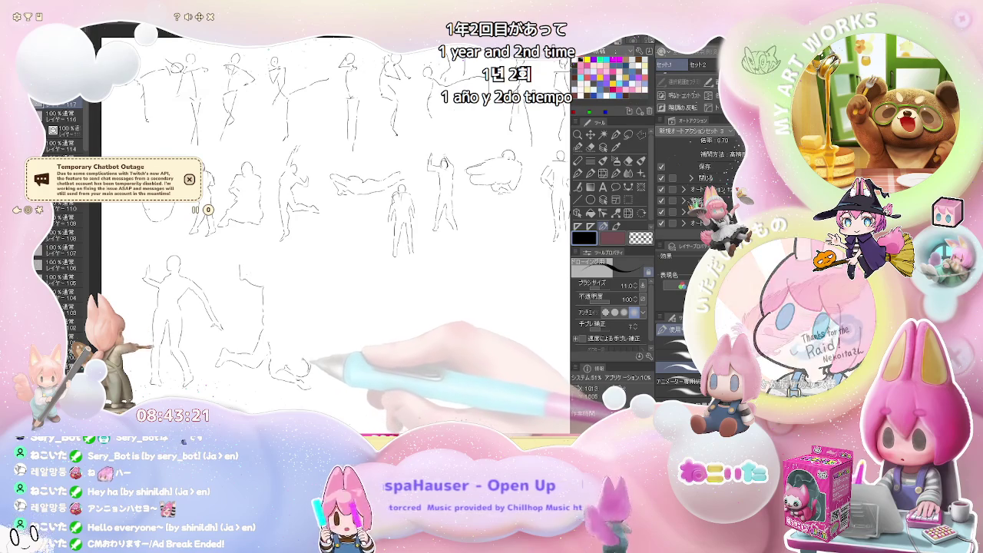
left_click_drag(311, 367, 322, 350)
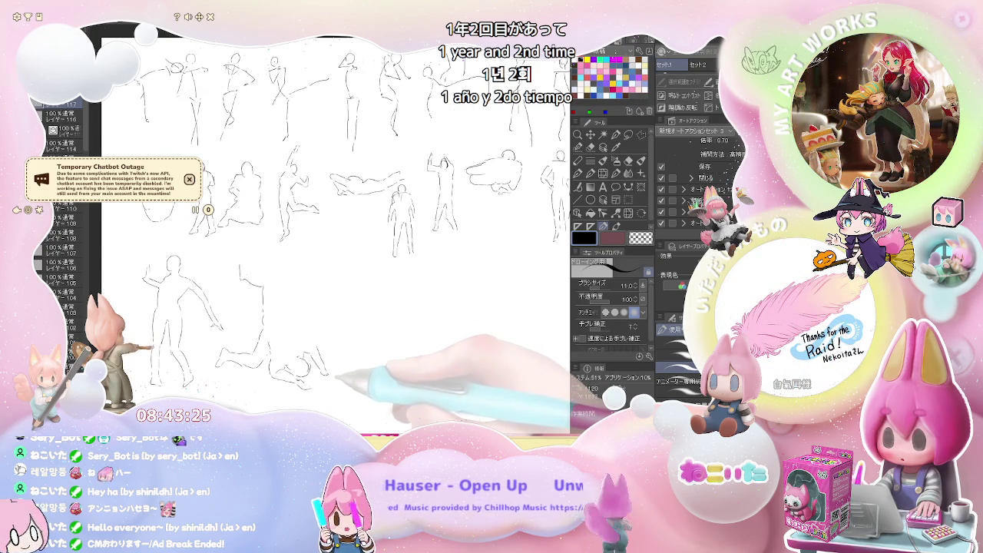
left_click_drag(323, 352, 296, 336)
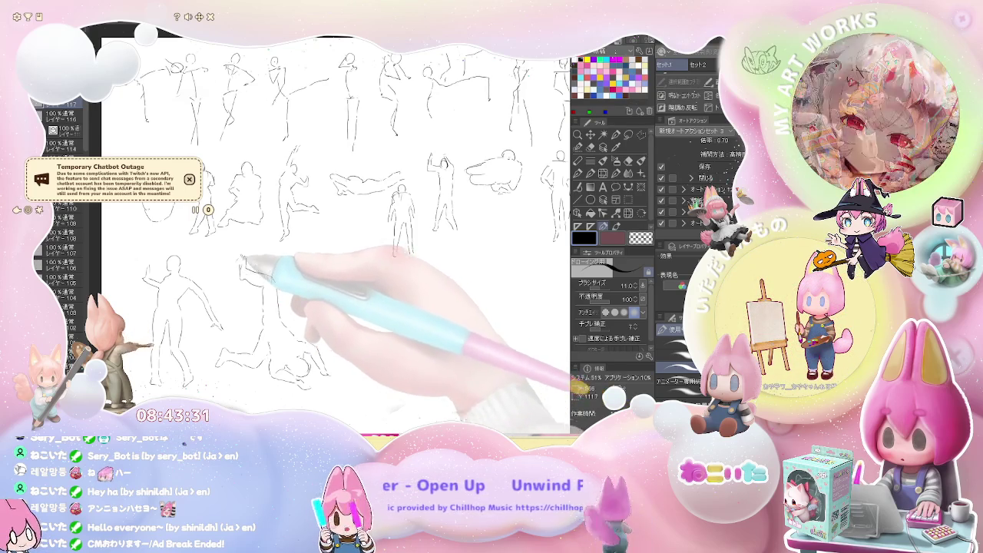
left_click_drag(400, 230, 331, 223)
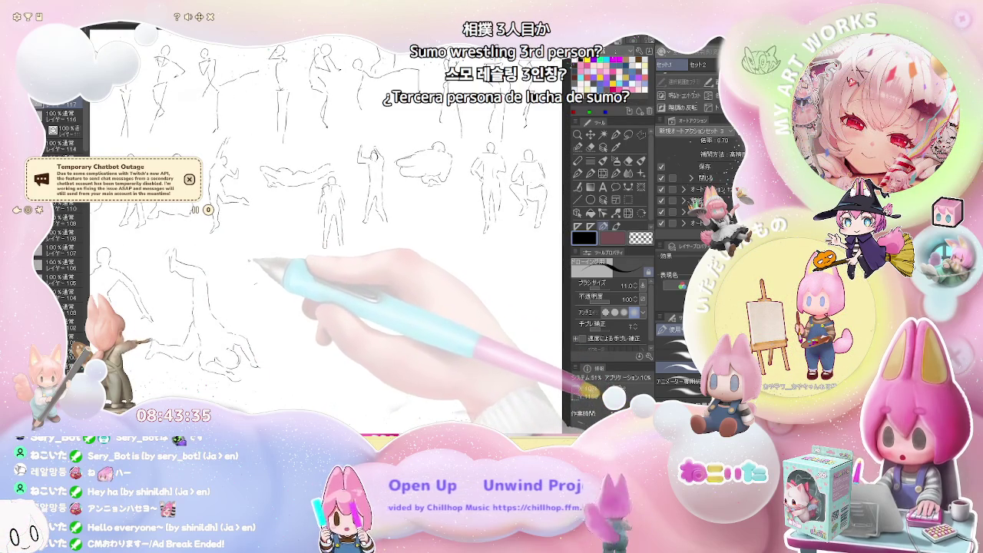
Finish the seated figure's outline and back line
mouse_move(247, 289)
left_mouse_down()
mouse_move(247, 321)
mouse_move(294, 312)
left_mouse_up()
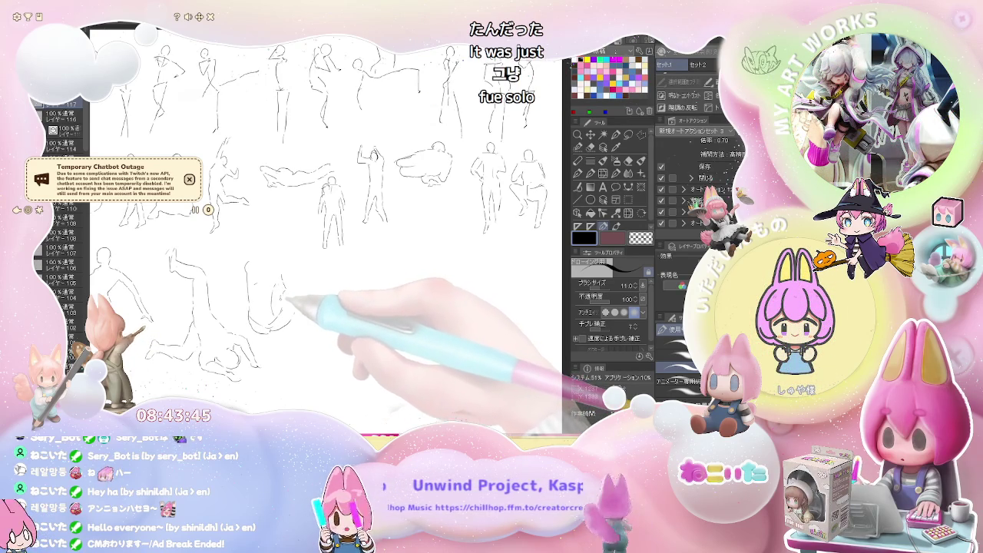
mouse_move(289, 298)
left_mouse_down()
mouse_move(265, 255)
mouse_move(281, 252)
mouse_move(307, 271)
left_mouse_up()
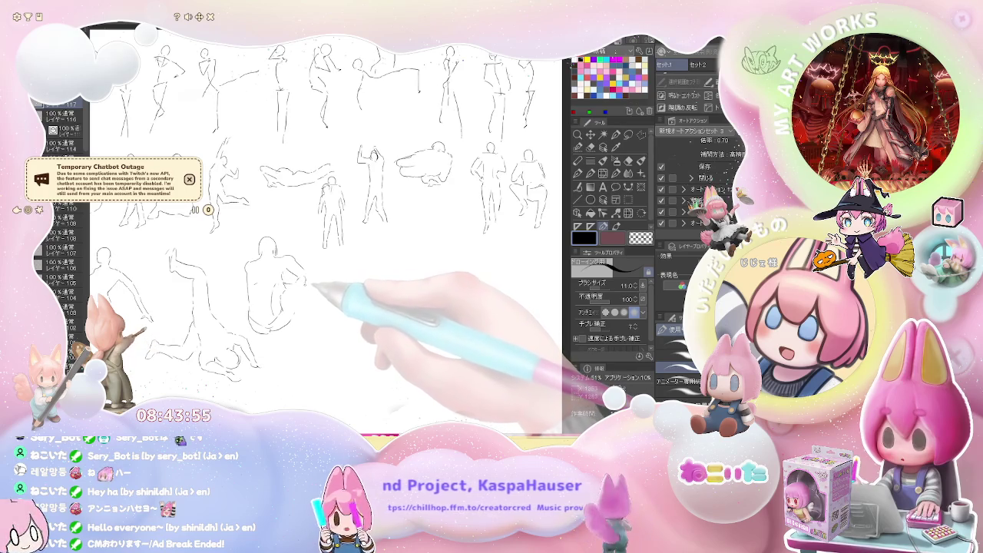
left_click_drag(319, 281, 327, 327)
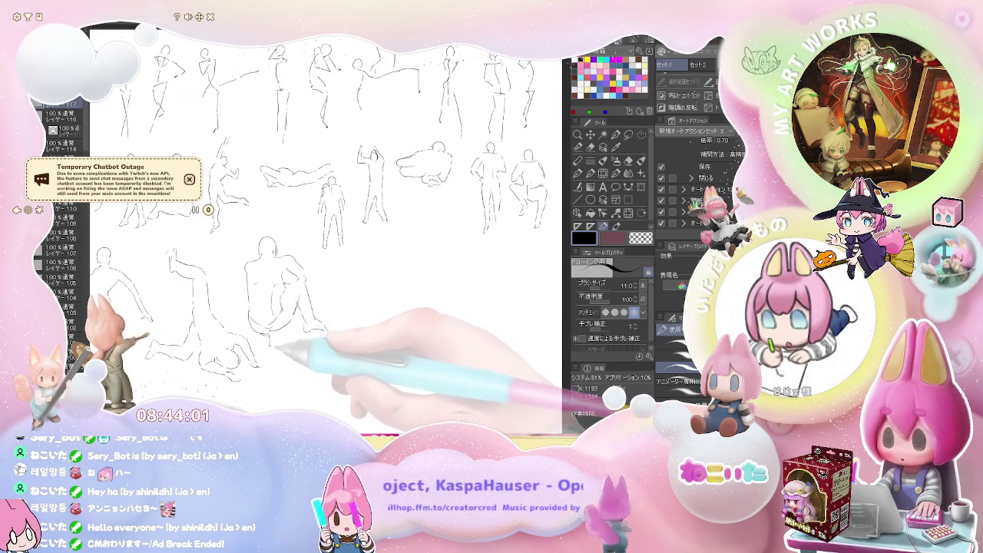
Sketch a new figure beside it with body, leg and a raised arm curve
scroll(322, 230, "right", 3)
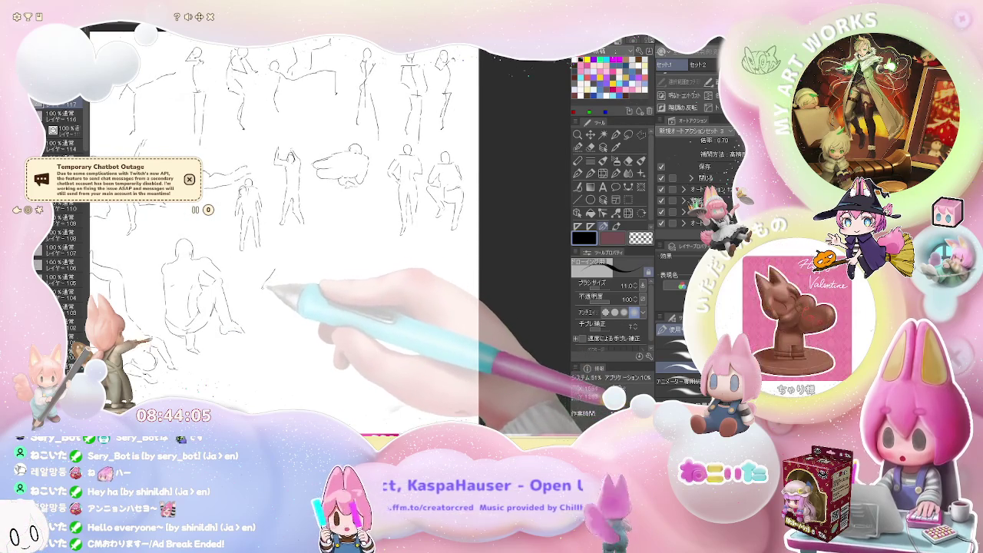
mouse_move(270, 274)
left_mouse_down()
mouse_move(285, 284)
mouse_move(274, 322)
left_mouse_up()
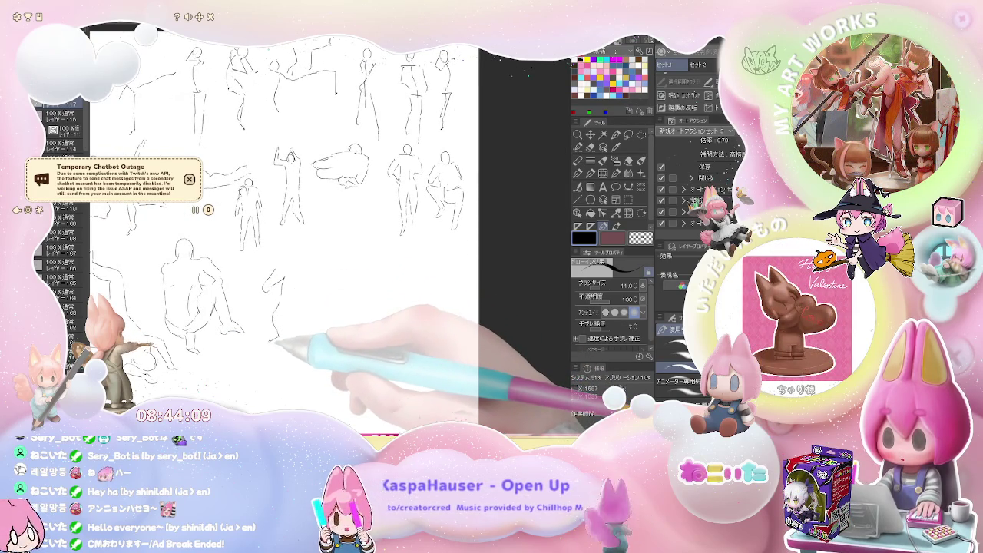
left_click_drag(274, 338, 261, 361)
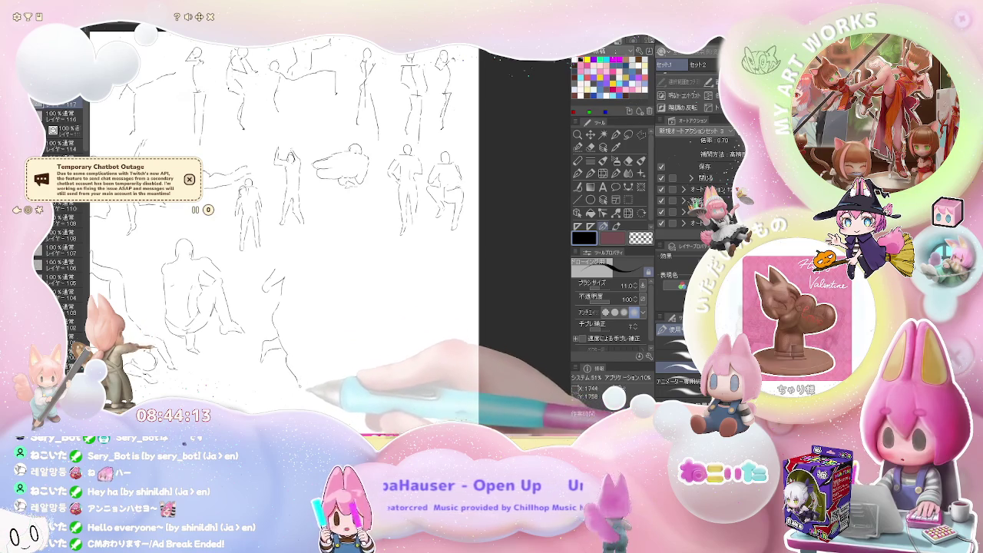
mouse_move(292, 362)
left_mouse_down()
mouse_move(304, 386)
mouse_move(315, 385)
left_mouse_up()
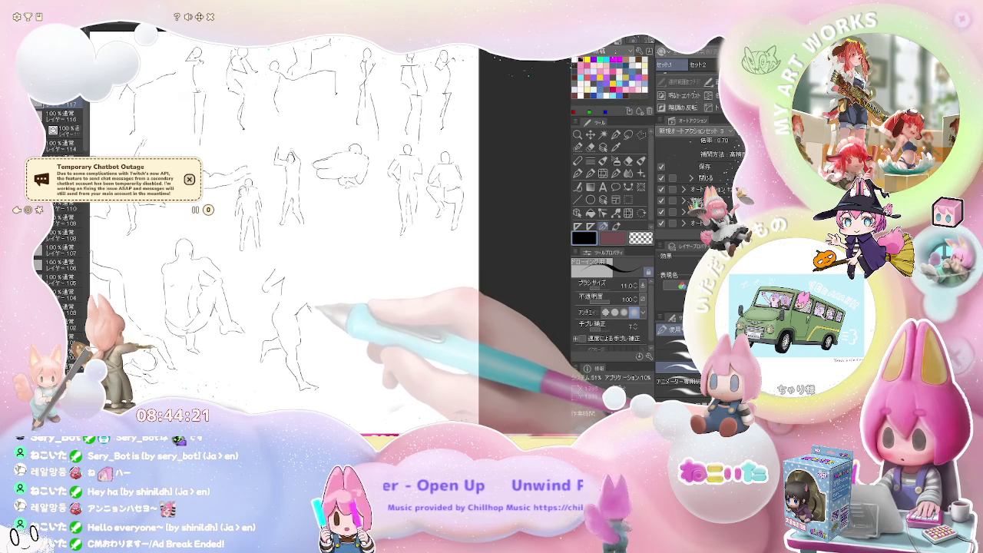
left_click_drag(316, 308, 338, 321)
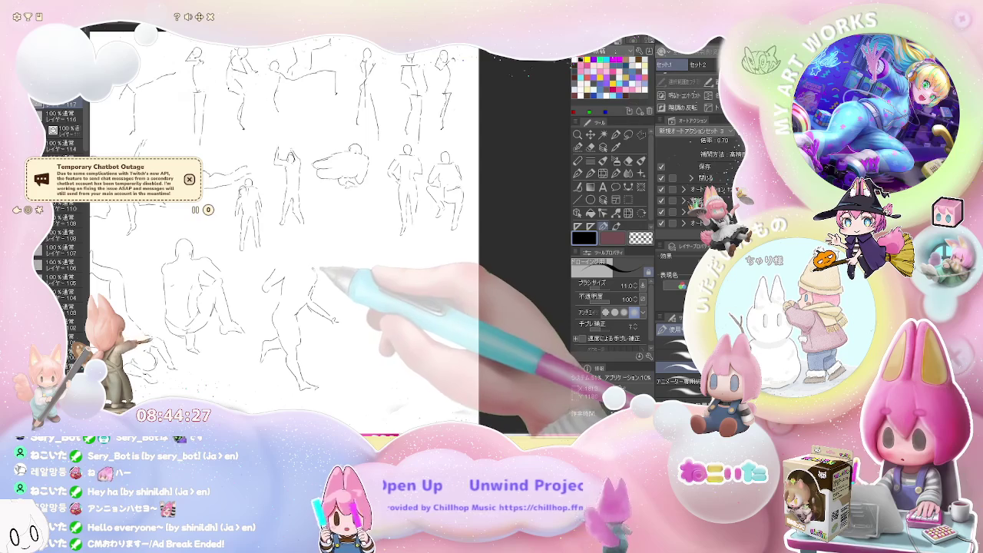
left_click_drag(282, 269, 315, 265)
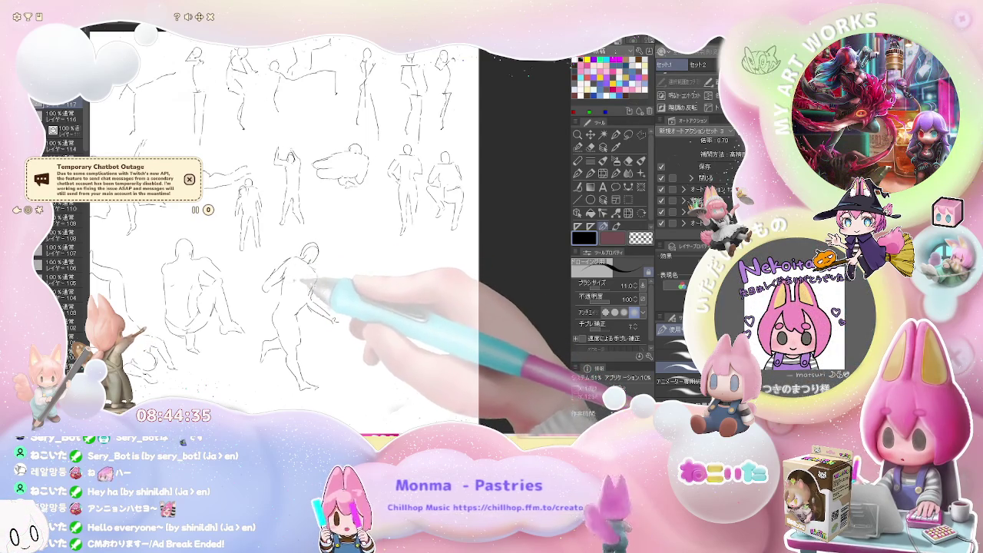
Draw a lunging figure's body stroke and outstretched leg at the row's end
scroll(285, 230, "down", 2)
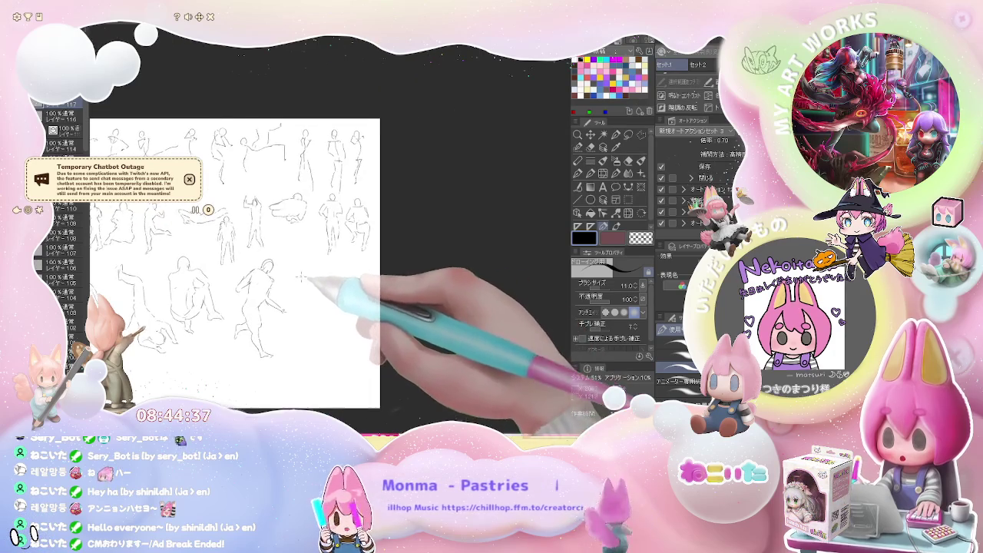
scroll(254, 230, "up", 2)
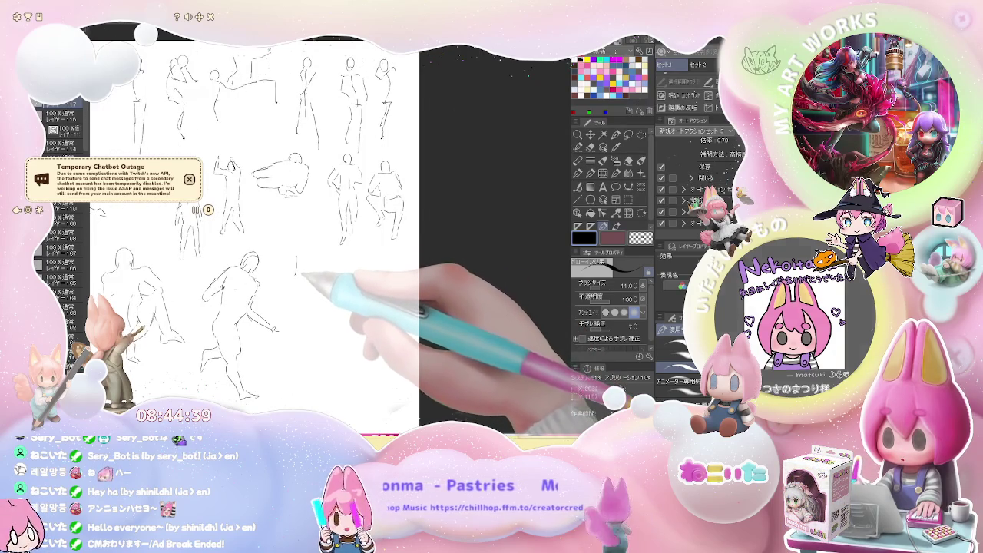
mouse_move(297, 257)
left_mouse_down()
mouse_move(292, 385)
mouse_move(297, 396)
mouse_move(292, 369)
mouse_move(308, 347)
mouse_move(355, 393)
left_mouse_up()
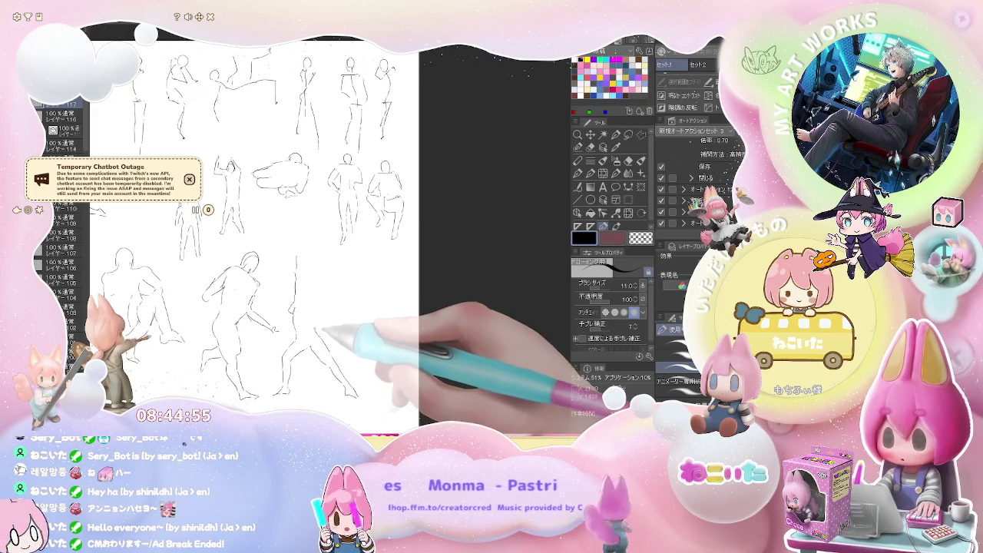
mouse_move(316, 309)
left_mouse_down()
mouse_move(325, 338)
mouse_move(352, 310)
left_mouse_up()
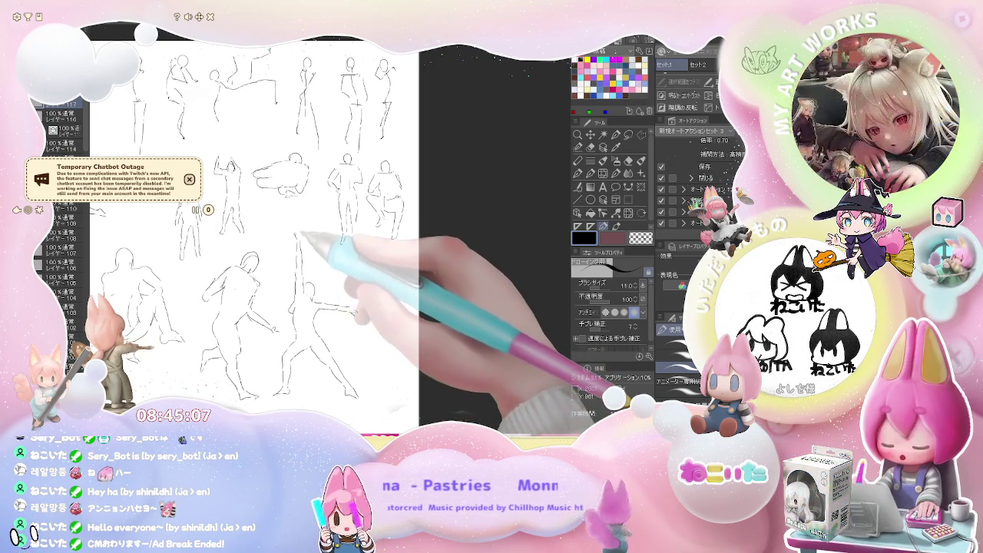
Check the whole page by zooming, then add lower-body lines to the small figure
key("ctrl+minus")
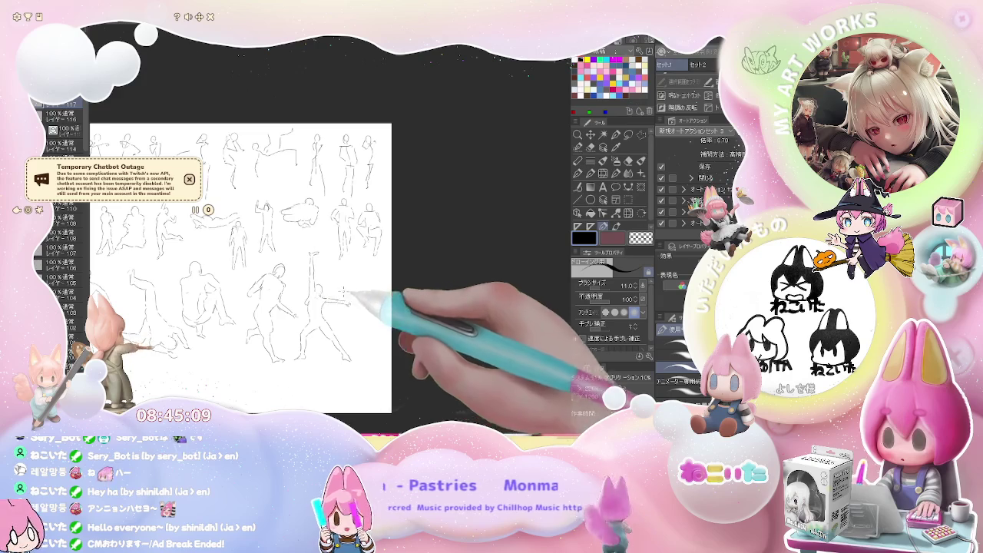
key("ctrl+plus")
key("ctrl+plus")
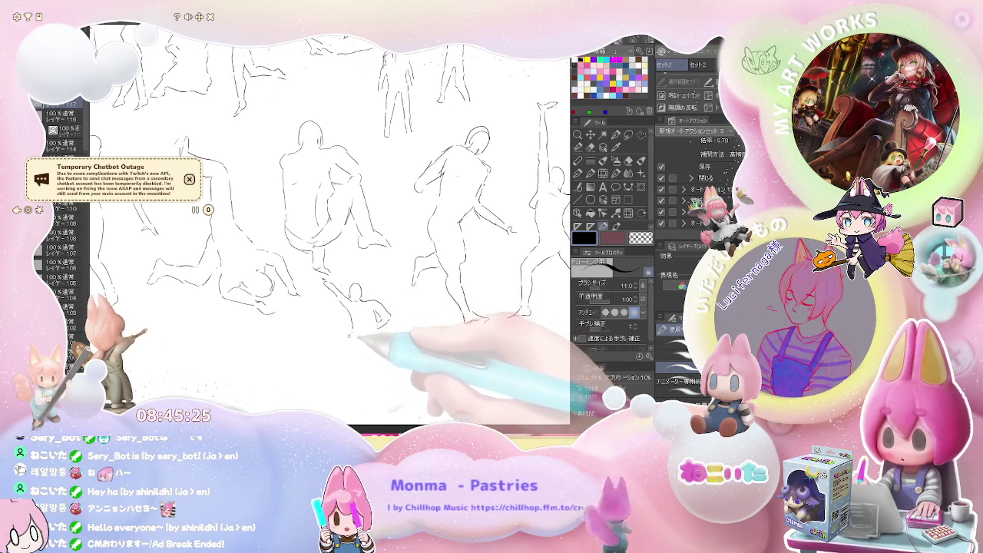
left_click_drag(361, 326, 343, 347)
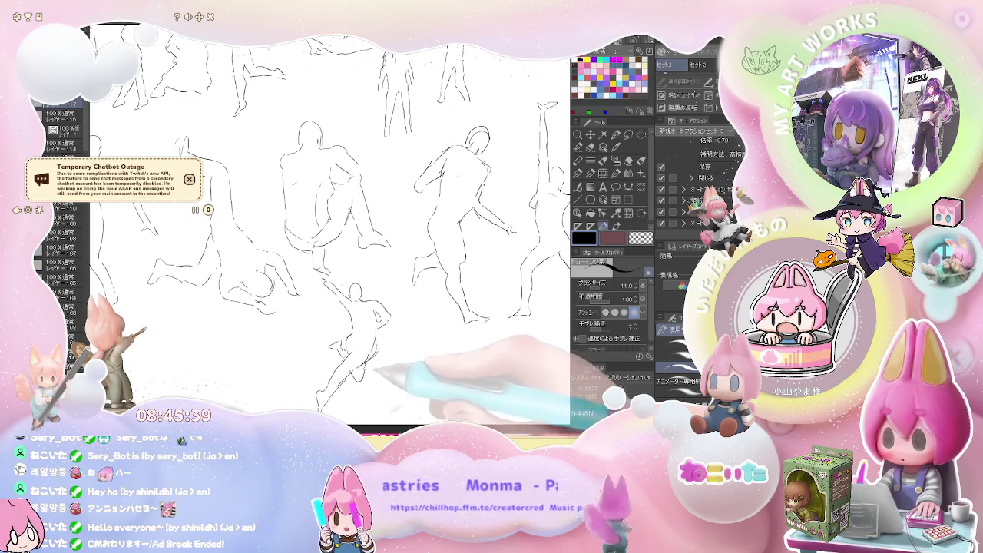
key("ctrl+minus")
key("ctrl+minus")
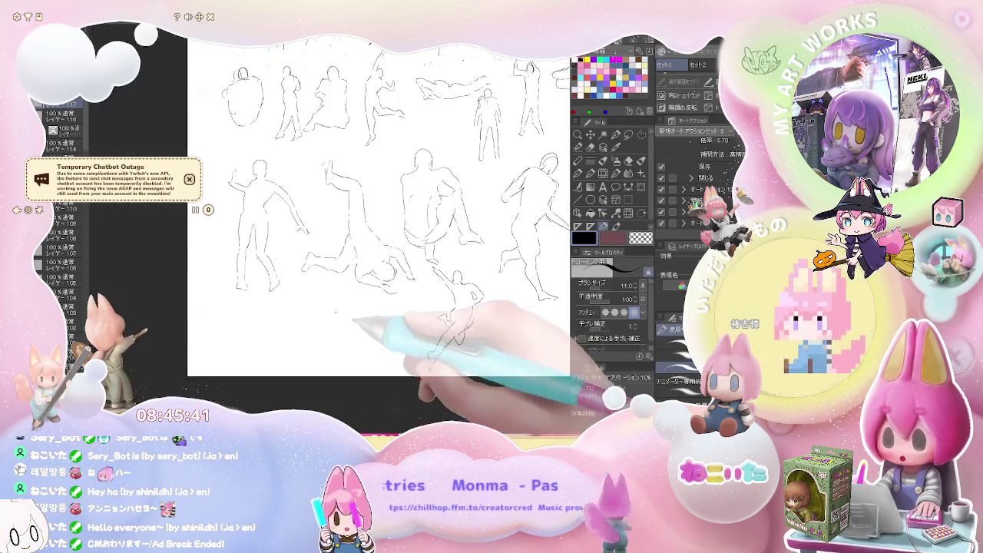
Draw the crouching figure's curved leg and the outline and sole of its foot
key("ctrl+plus")
key("ctrl+plus")
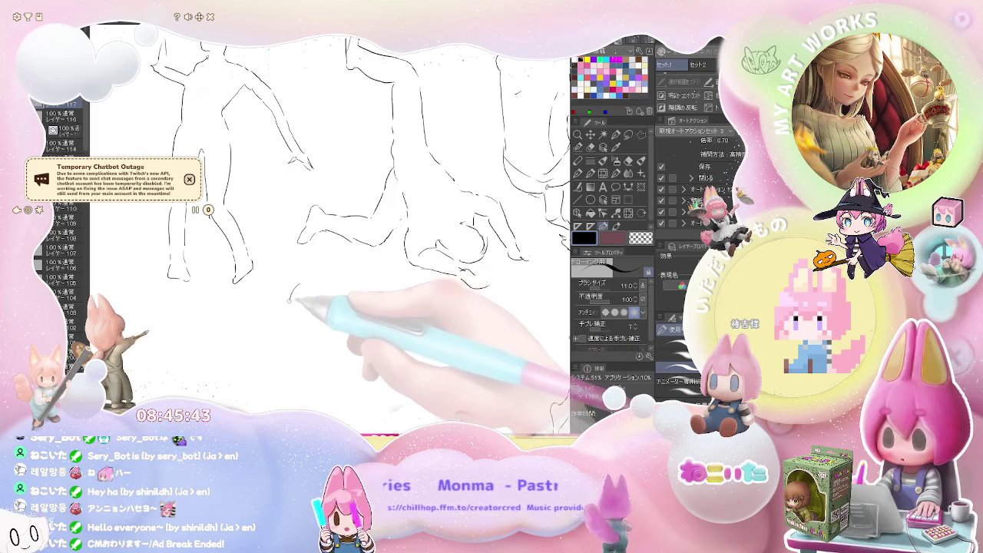
left_click_drag(300, 285, 293, 329)
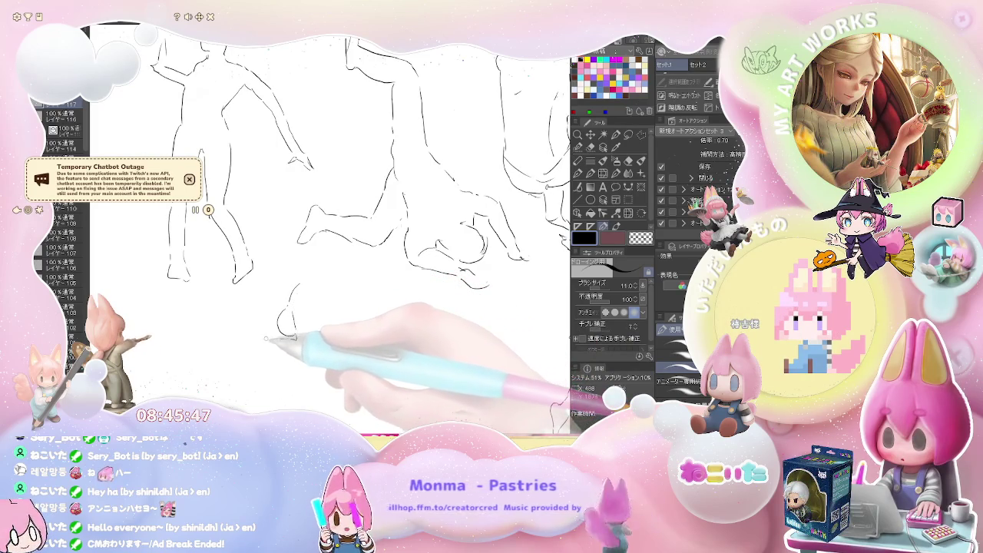
mouse_move(294, 338)
left_mouse_down()
mouse_move(259, 344)
mouse_move(293, 350)
mouse_move(306, 321)
left_mouse_up()
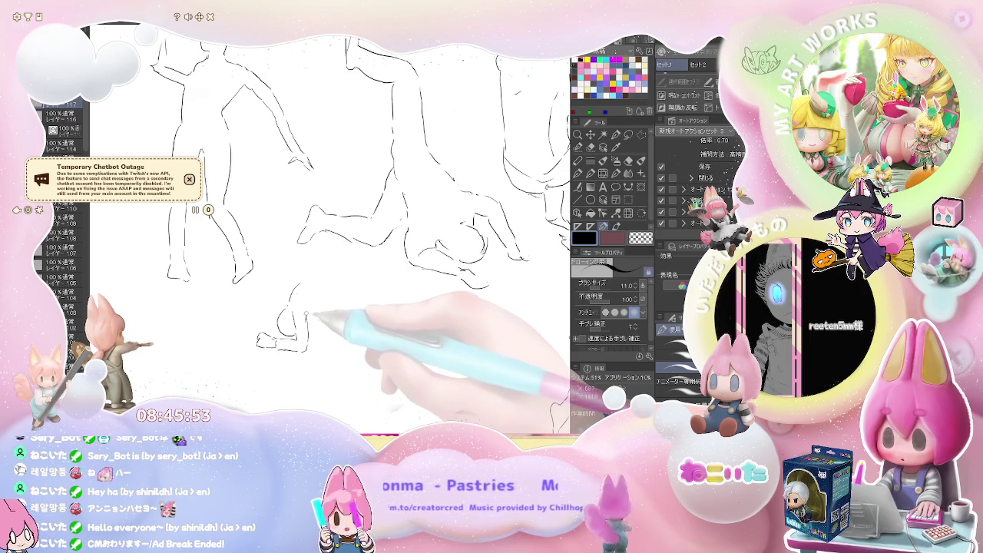
mouse_move(314, 312)
left_mouse_down()
mouse_move(317, 332)
mouse_move(327, 309)
mouse_move(332, 340)
mouse_move(323, 298)
left_mouse_up()
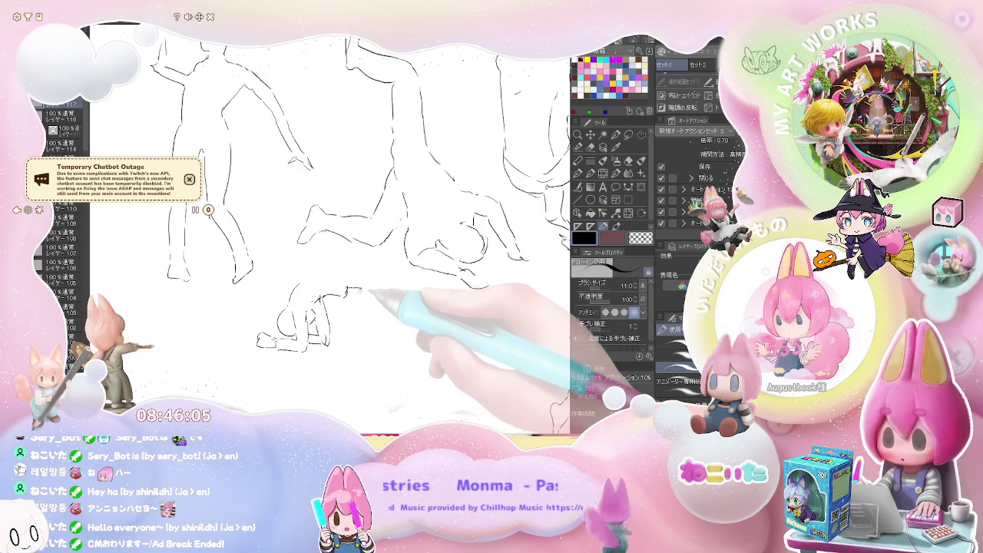
left_click_drag(347, 291, 351, 338)
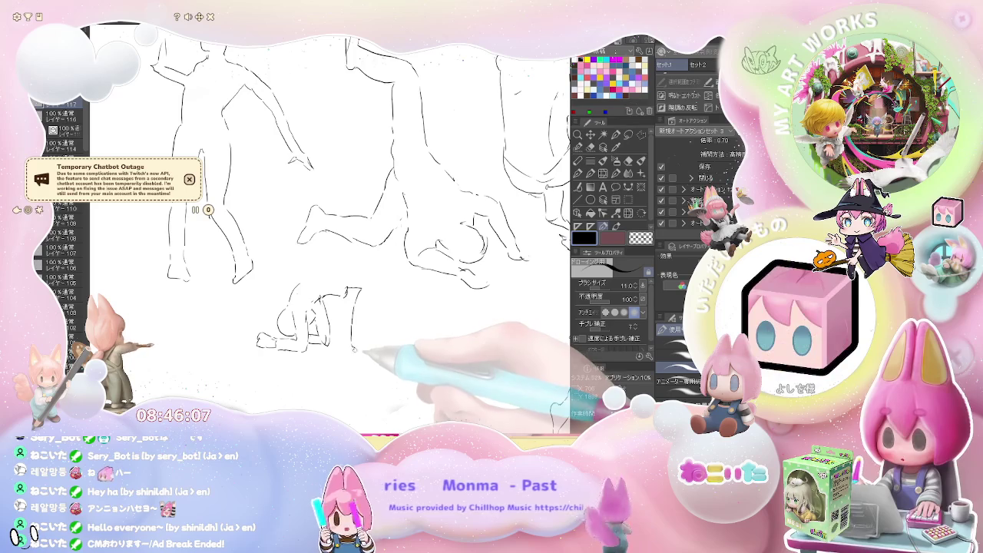
left_click_drag(352, 342, 449, 346)
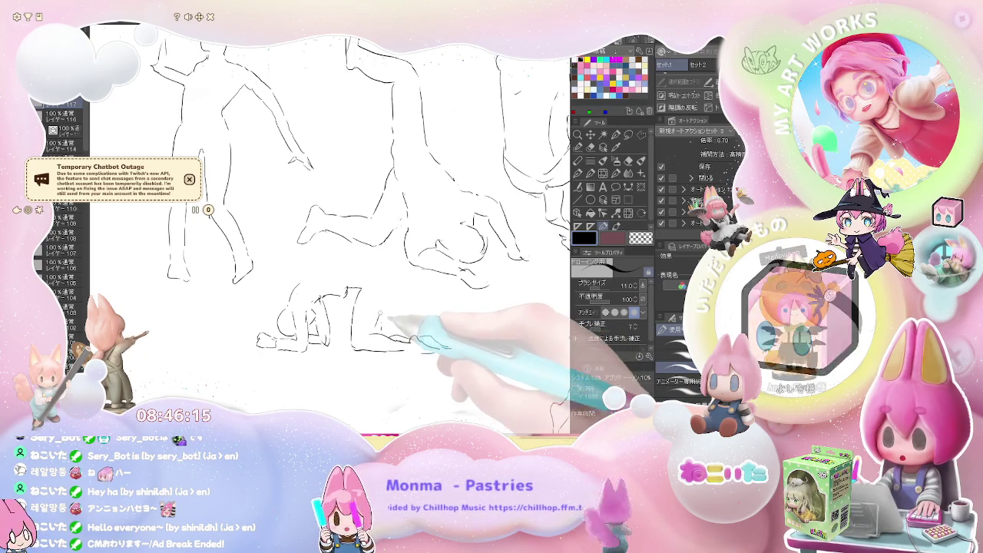
Add a curved vertical stroke for another figure and review the other poses
key("ctrl+minus")
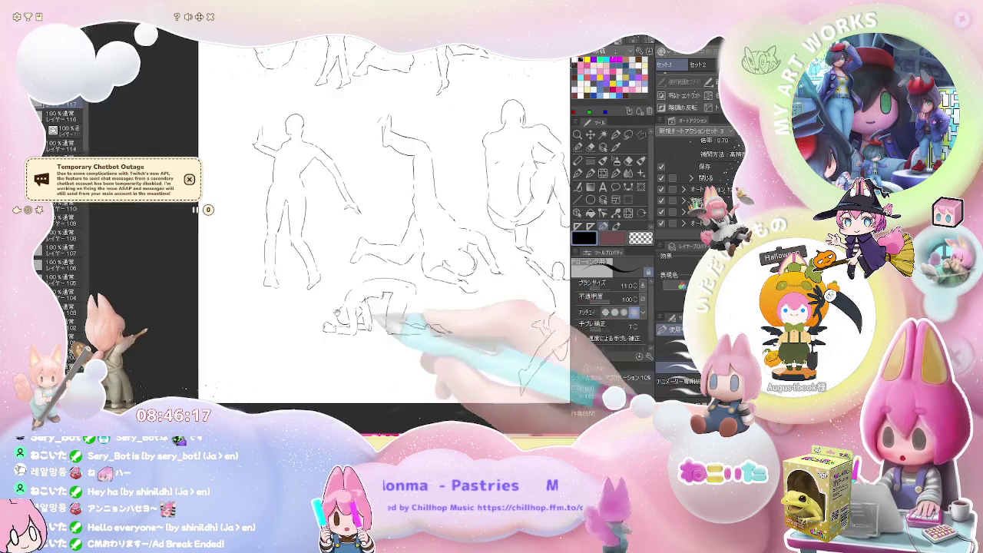
mouse_move(250, 303)
left_mouse_down()
mouse_move(248, 344)
mouse_move(232, 367)
mouse_move(276, 378)
left_mouse_up()
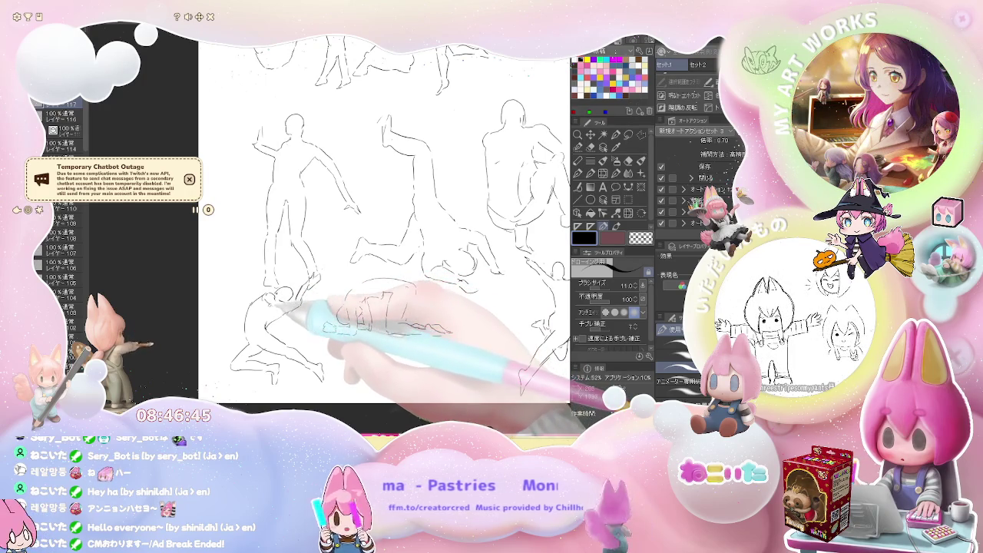
left_click_drag(300, 303, 338, 296)
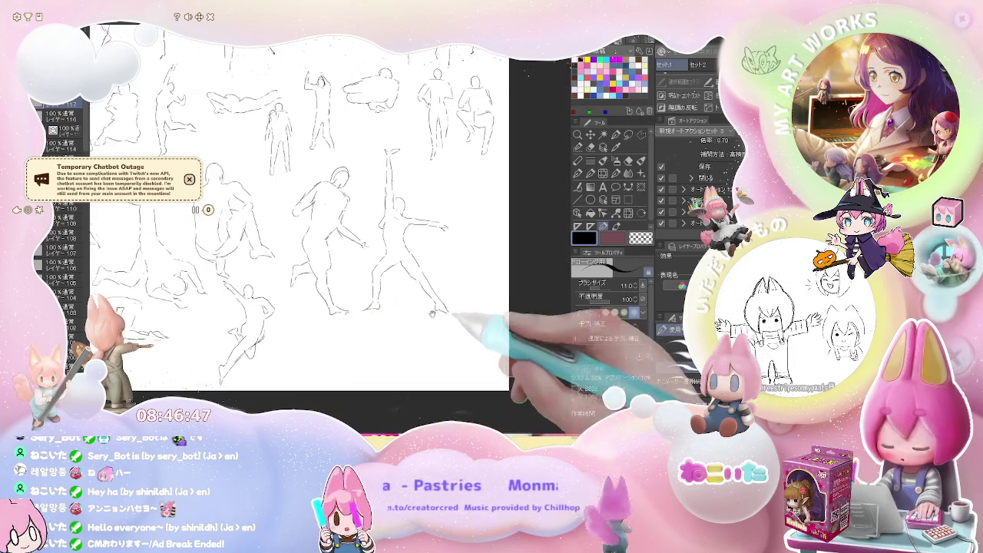
Sketch a small standing gesture figure's body strokes in the bottom row among the existing poses
scroll(326, 263, "up", 2)
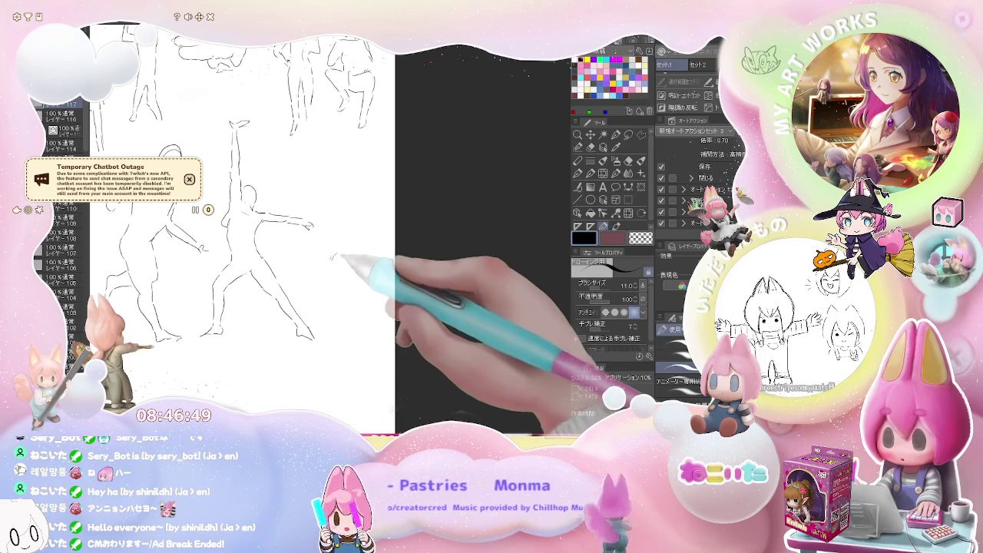
mouse_move(333, 255)
left_mouse_down()
mouse_move(343, 329)
mouse_move(312, 377)
mouse_move(315, 398)
mouse_move(328, 354)
mouse_move(356, 333)
left_mouse_up()
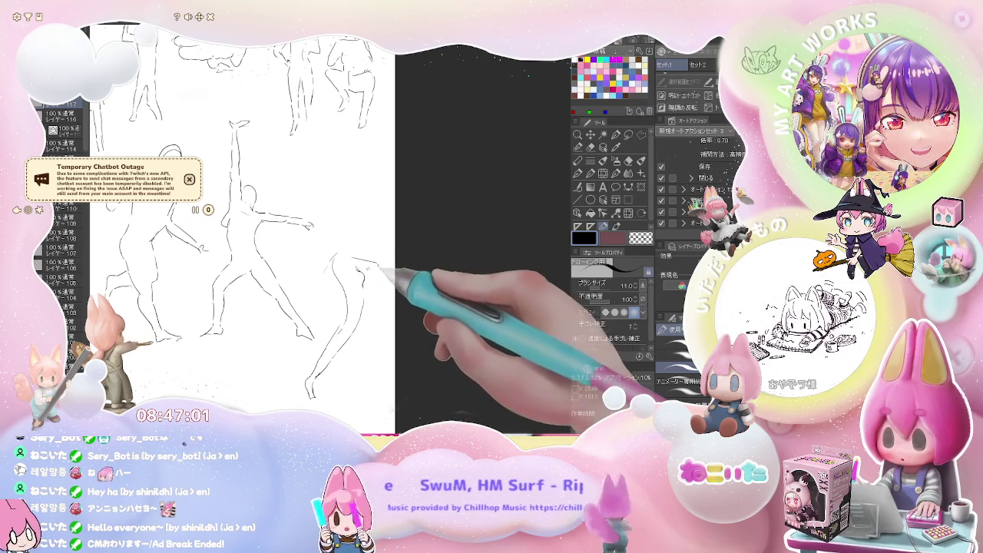
mouse_move(351, 263)
left_mouse_down()
mouse_move(329, 275)
mouse_move(338, 293)
left_mouse_up()
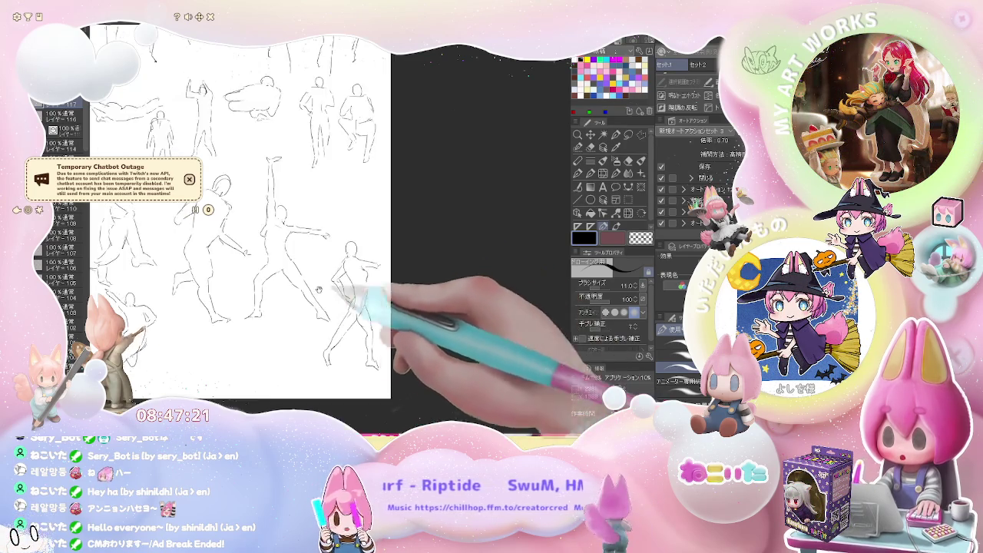
scroll(277, 200, "down", 2)
left_click_drag(296, 286, 293, 307)
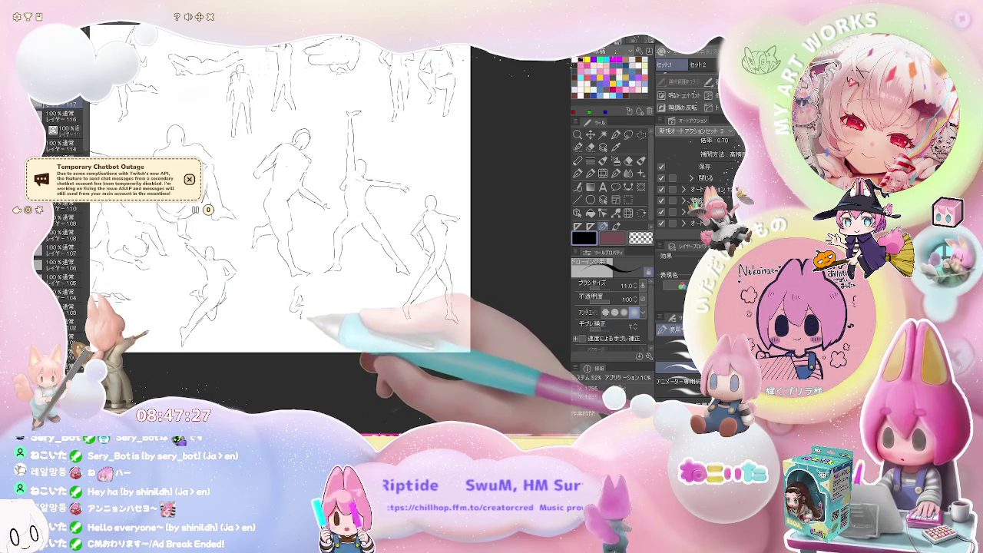
left_click_drag(298, 309, 284, 337)
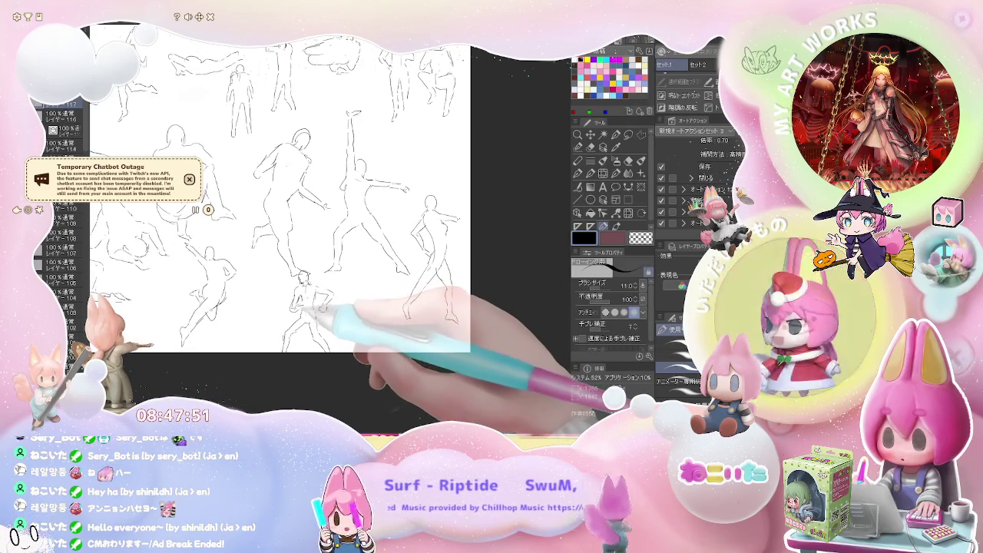
key("ctrl+minus")
key("ctrl+minus")
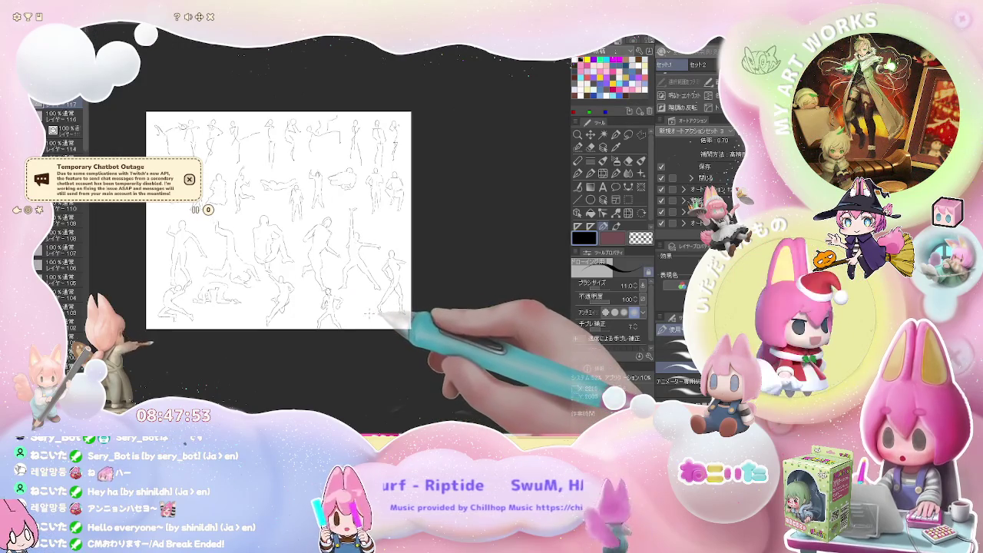
Zoom the view in and back out to review the full sheet of gesture figures
key("ctrl+plus")
key("ctrl+plus")
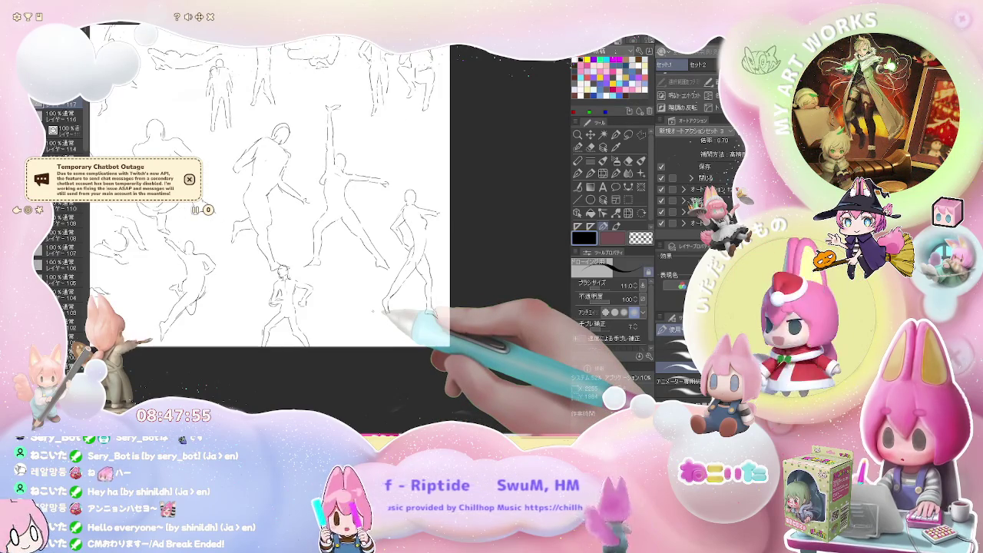
key("ctrl+minus")
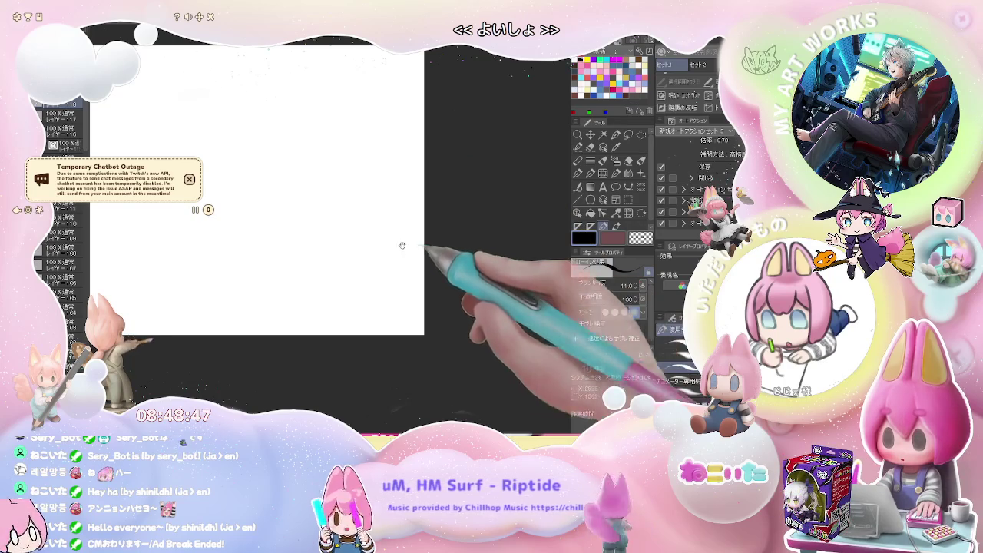
Zoom into the blank canvas and lay down the first three strokes of a figure at upper left
left_click_drag(415, 248, 372, 291)
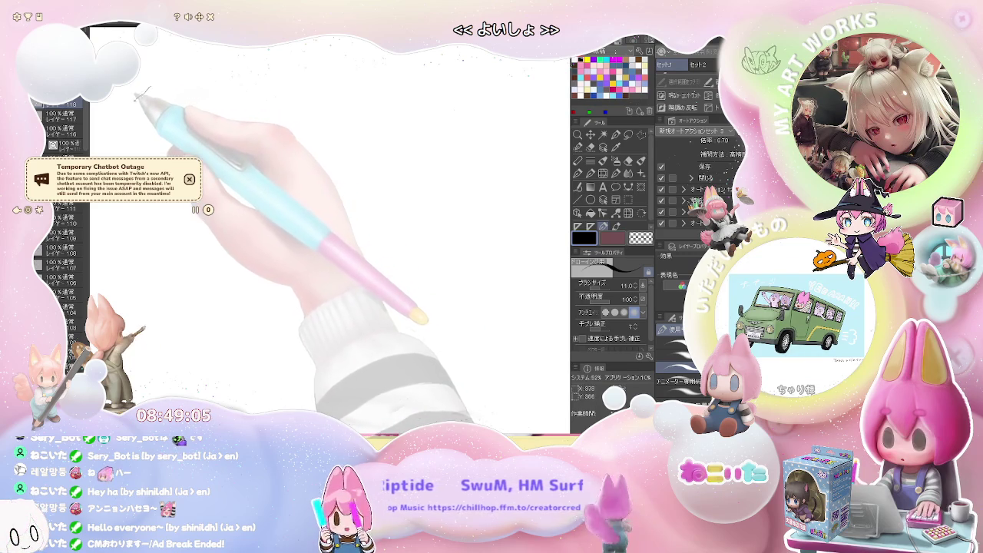
left_click_drag(130, 100, 104, 121)
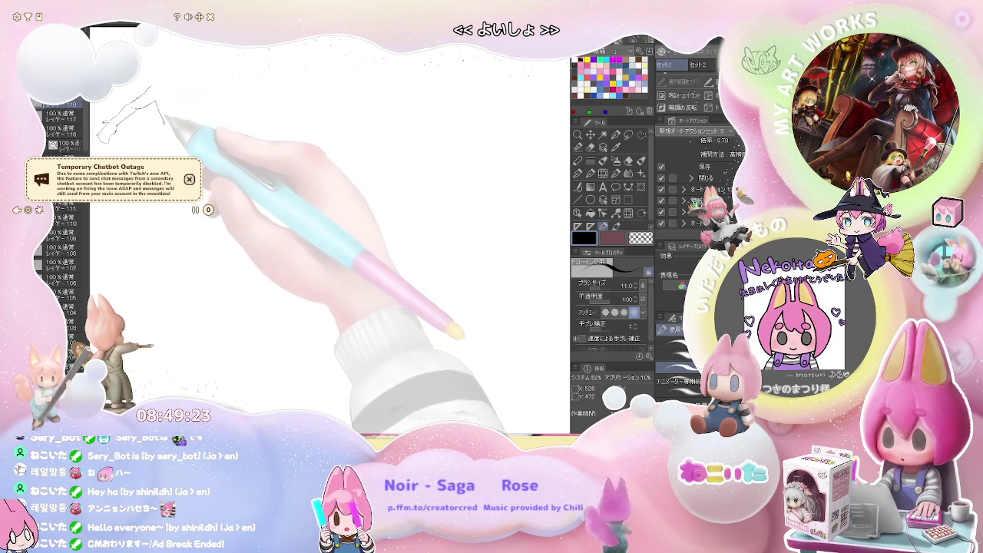
left_click_drag(162, 129, 158, 151)
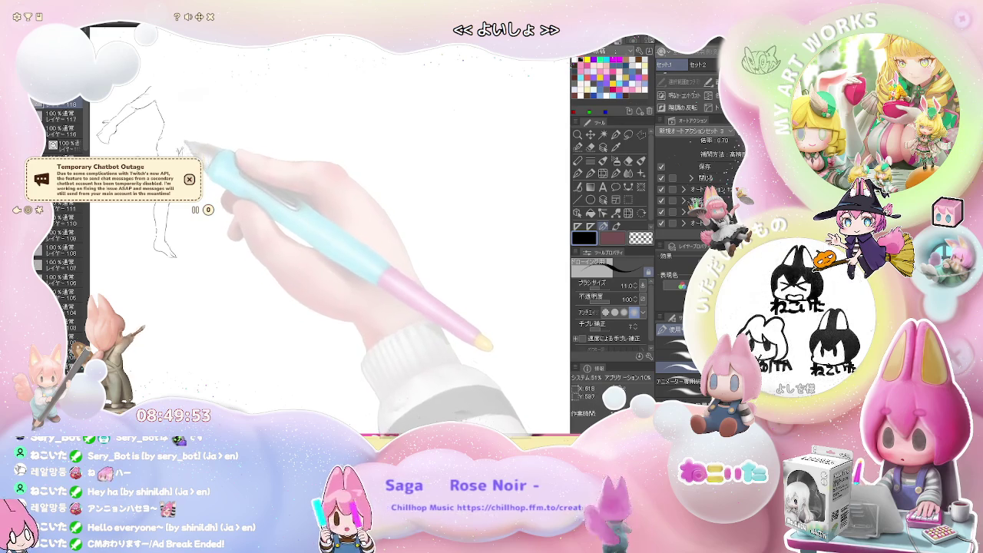
left_click_drag(190, 132, 193, 100)
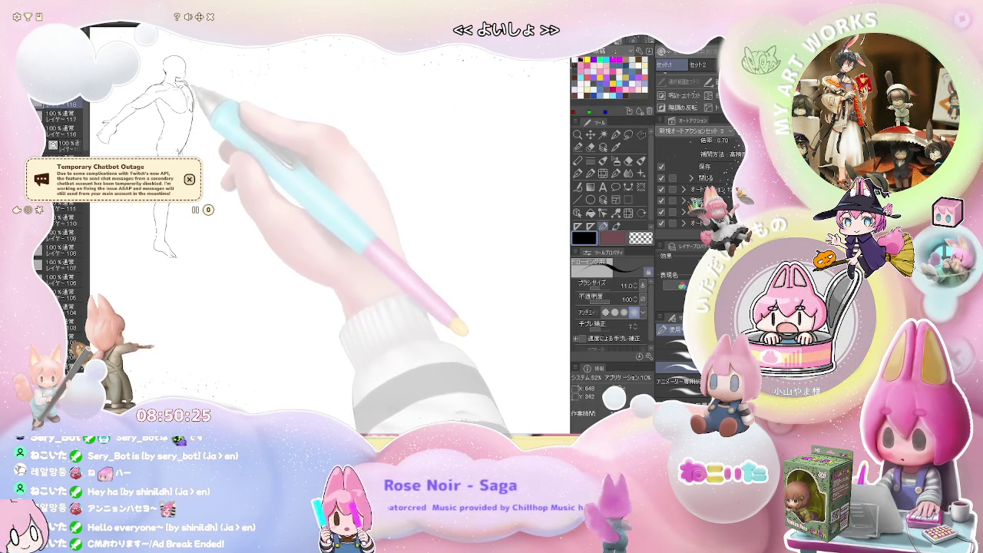
Add a line across the chest of the first balancing gesture figure
left_click_drag(187, 85, 191, 116)
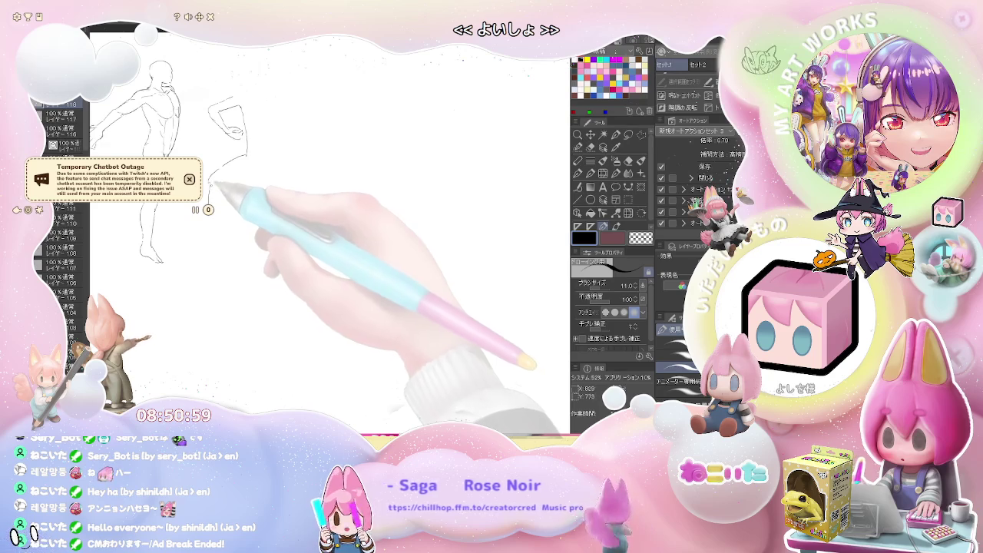
Draw the second figure's leg extending up to the right with a bent knee
key("j")
key("p")
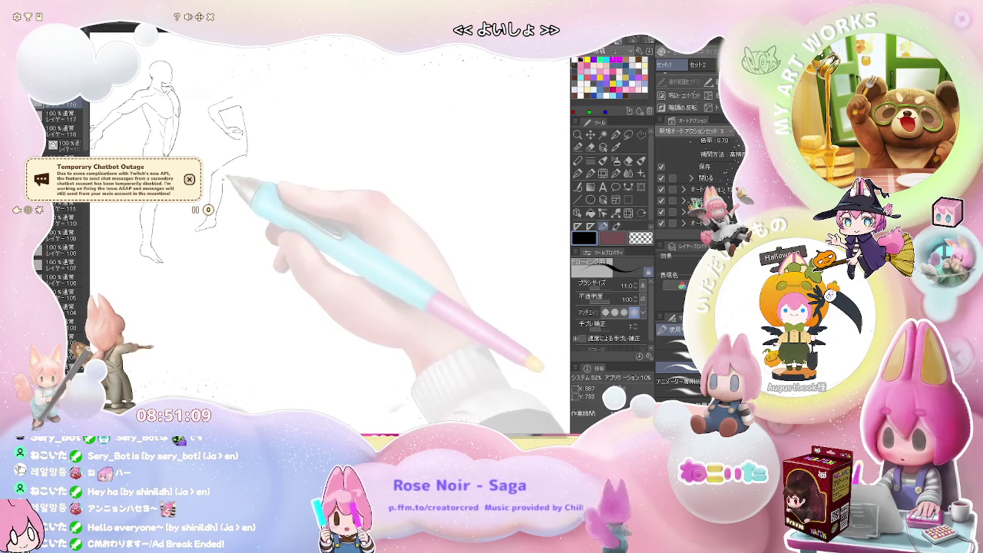
left_click_drag(225, 180, 265, 170)
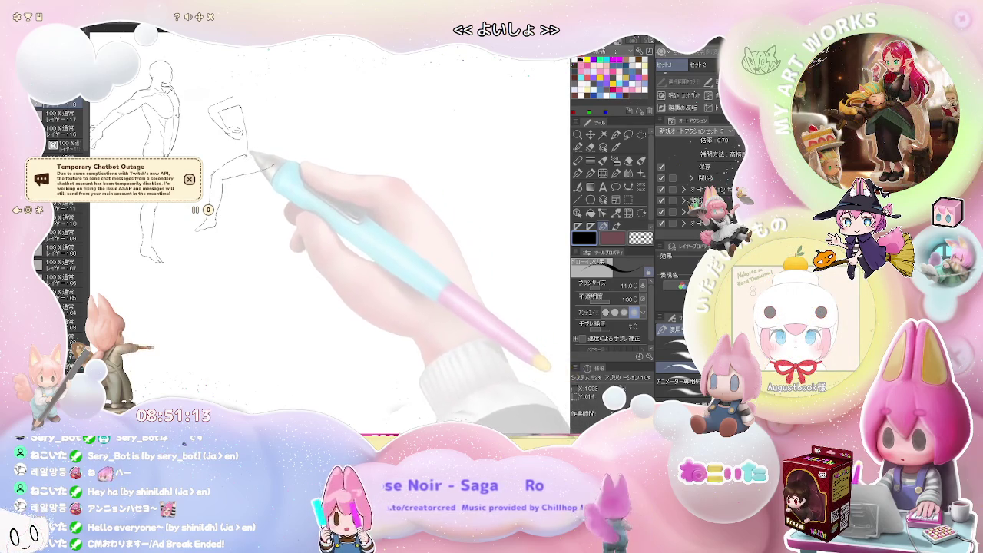
left_click_drag(246, 156, 263, 165)
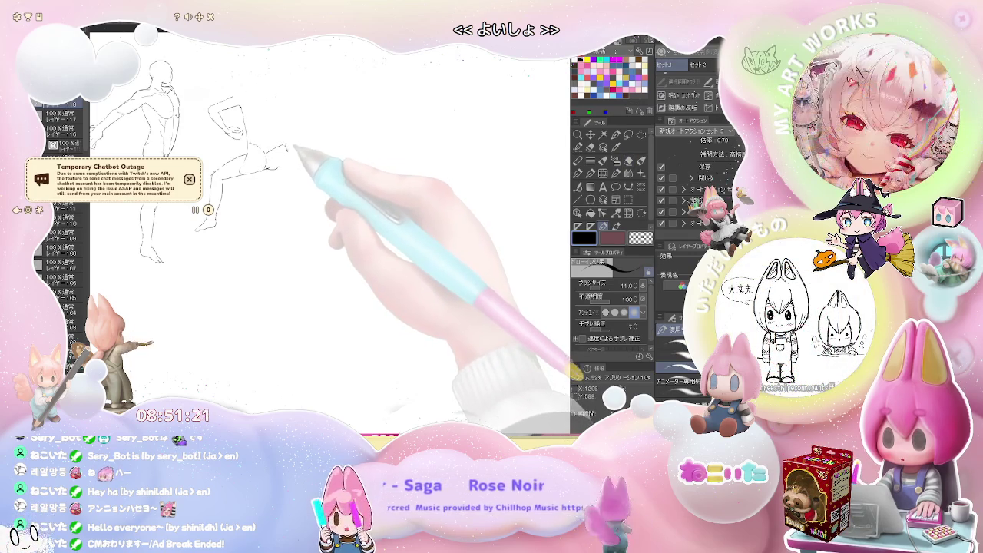
Outline the raised foot with toes, then rough in the figure's head and torso
left_click_drag(285, 144, 292, 164)
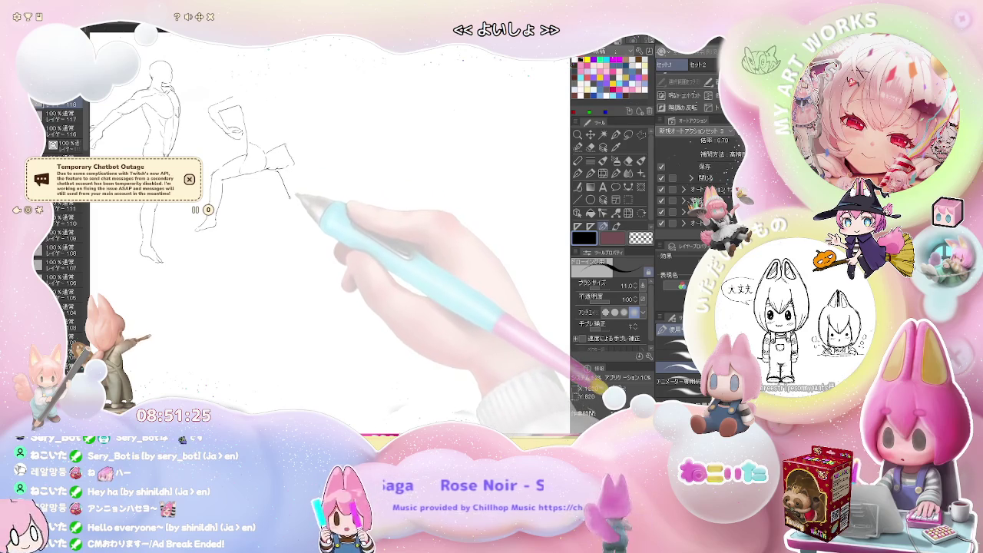
left_click_drag(297, 195, 301, 201)
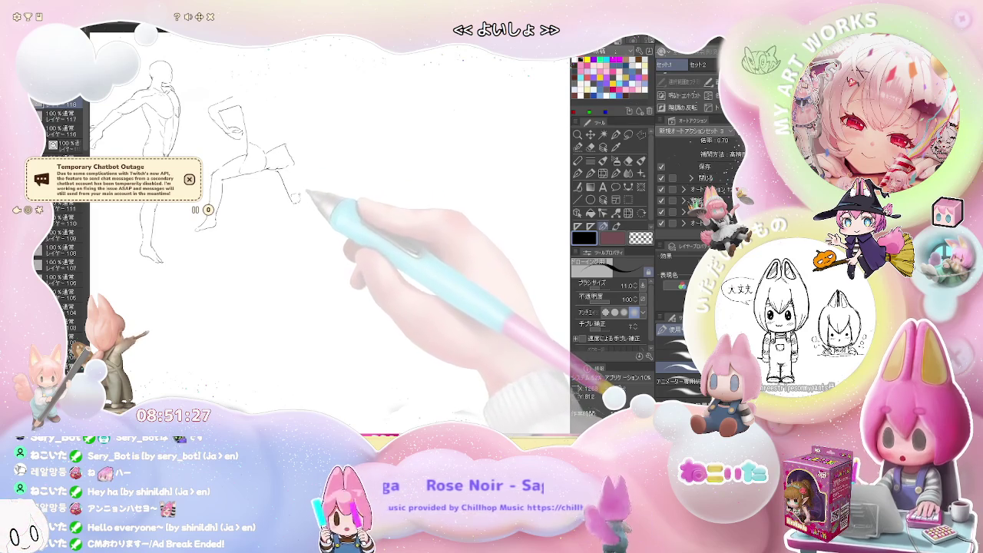
mouse_move(294, 153)
left_mouse_down()
mouse_move(302, 189)
mouse_move(354, 234)
left_mouse_up()
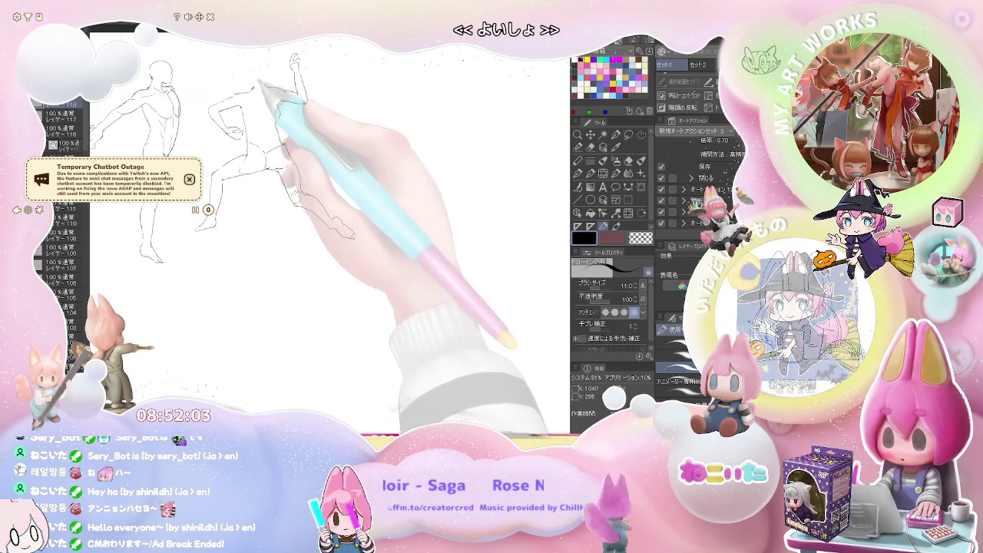
mouse_move(248, 72)
left_mouse_down()
mouse_move(274, 66)
mouse_move(306, 101)
left_mouse_up()
left_click_drag(290, 144, 192, 161)
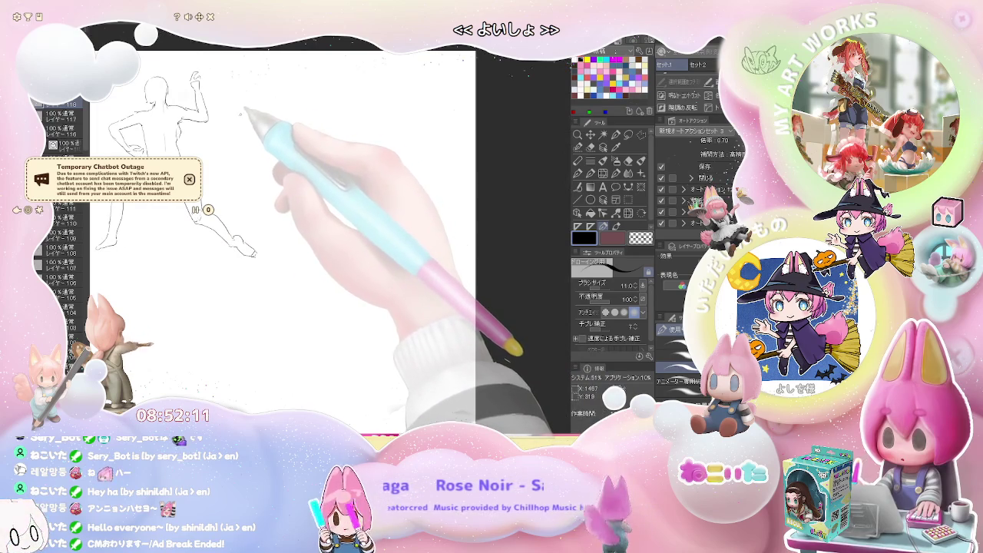
Draw the third figure's curved body lines and a bent leg extending downward
left_click_drag(238, 116, 244, 161)
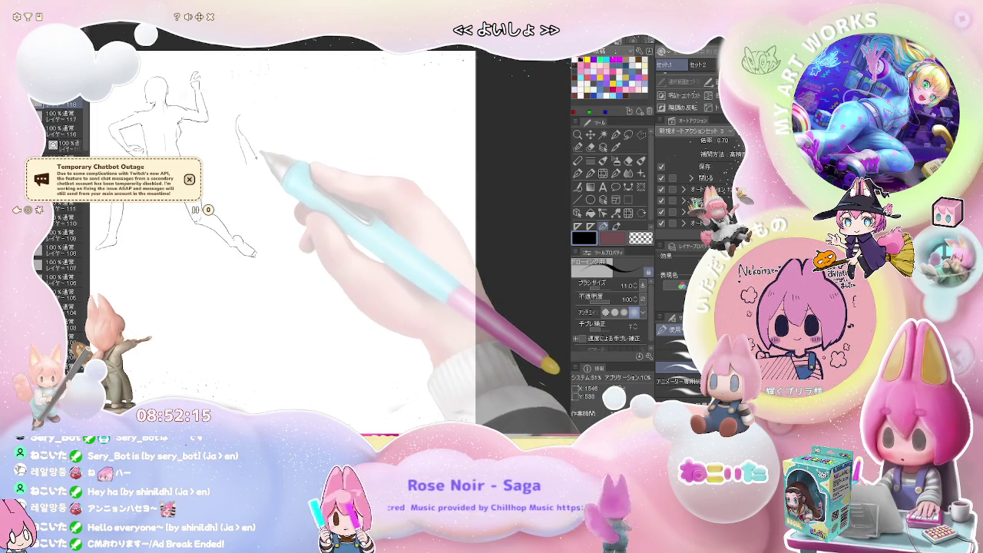
left_click_drag(244, 159, 207, 172)
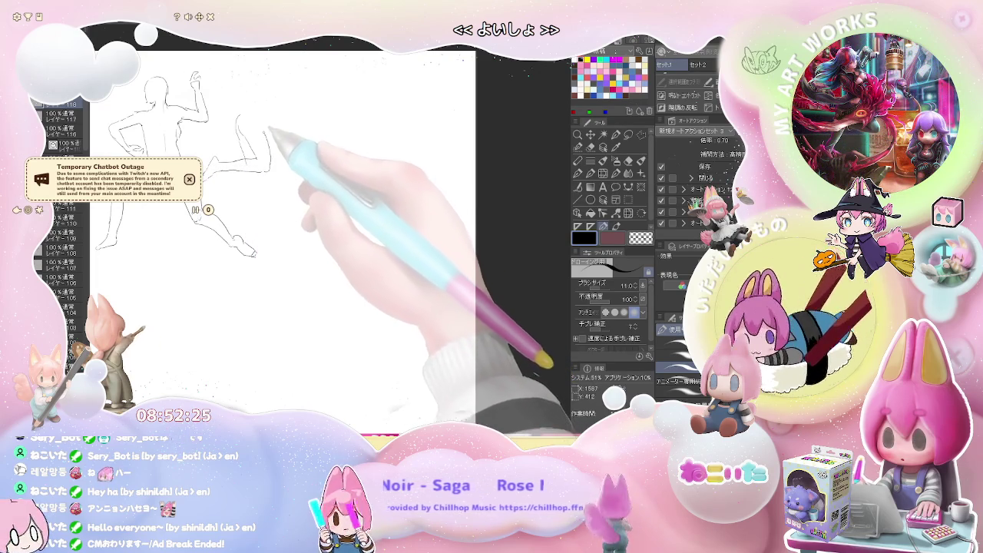
left_click_drag(238, 115, 265, 158)
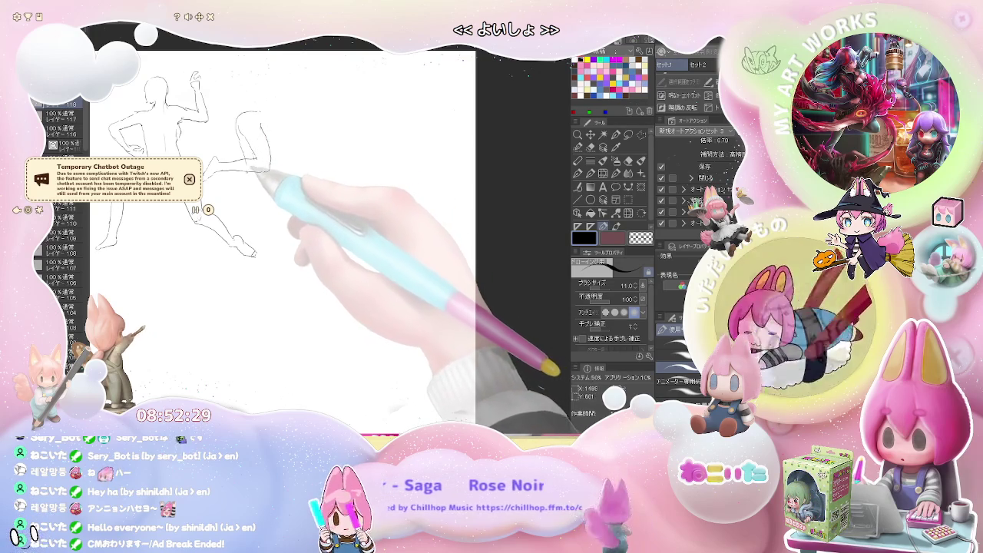
left_click_drag(261, 177, 278, 244)
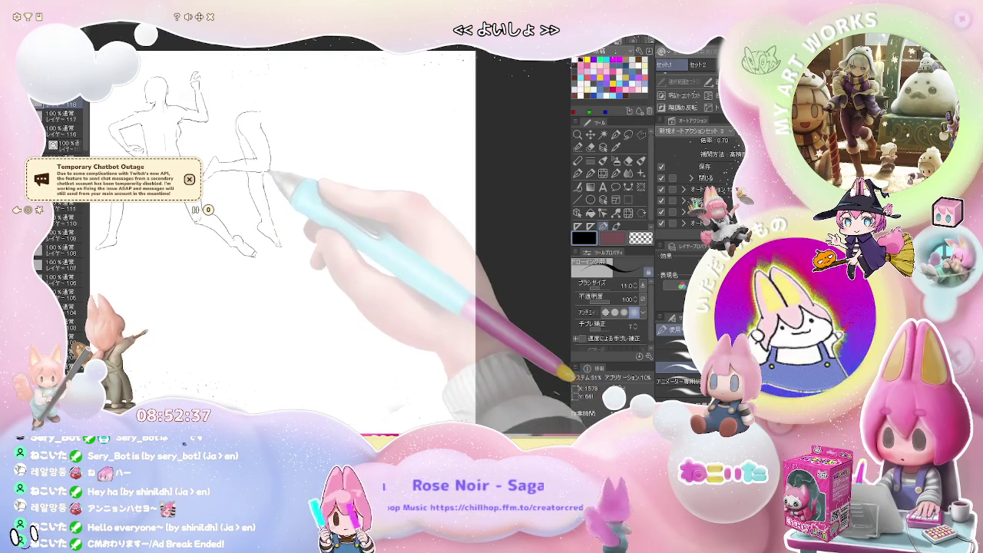
Add the third figure's raised arm reaching upward with a sketched hand
left_click_drag(262, 125, 281, 120)
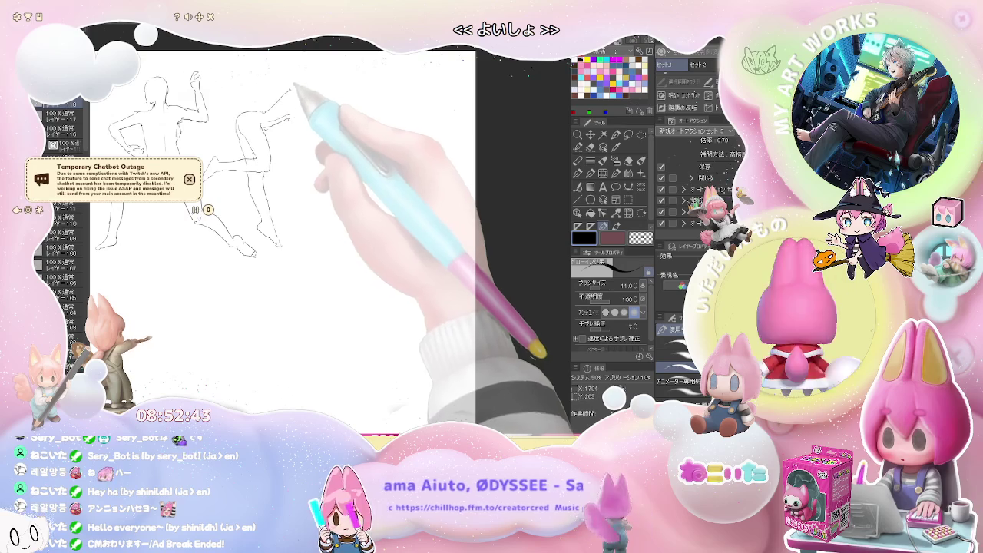
left_click_drag(269, 115, 292, 92)
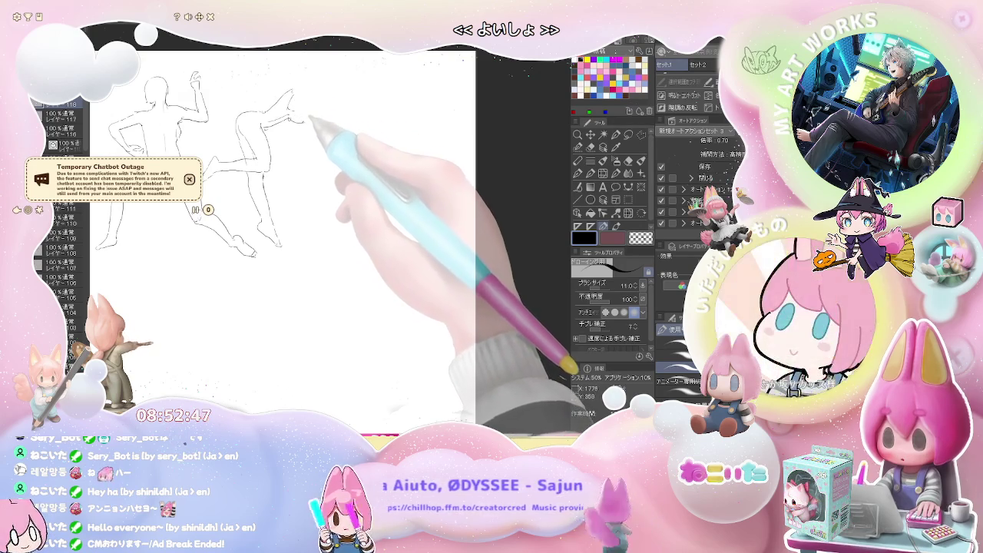
left_click_drag(309, 112, 291, 122)
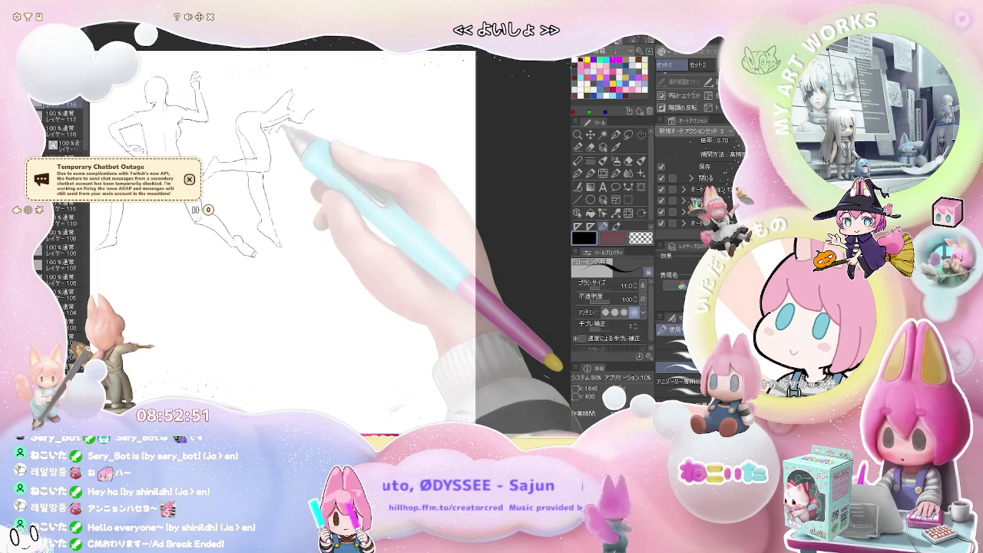
key("e")
key("p")
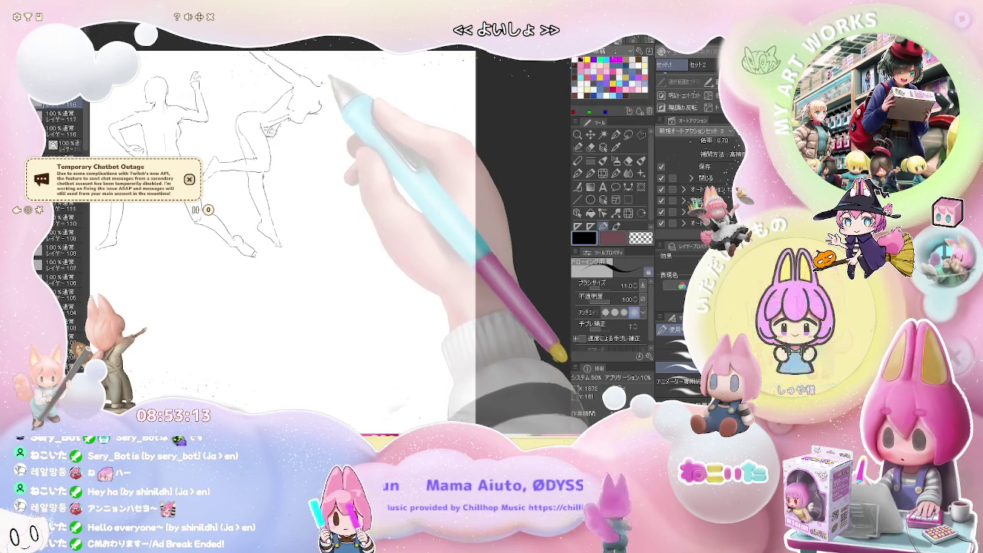
Draw and darken a small head circle starting a fourth figure right of the others
left_click_drag(338, 73, 329, 91)
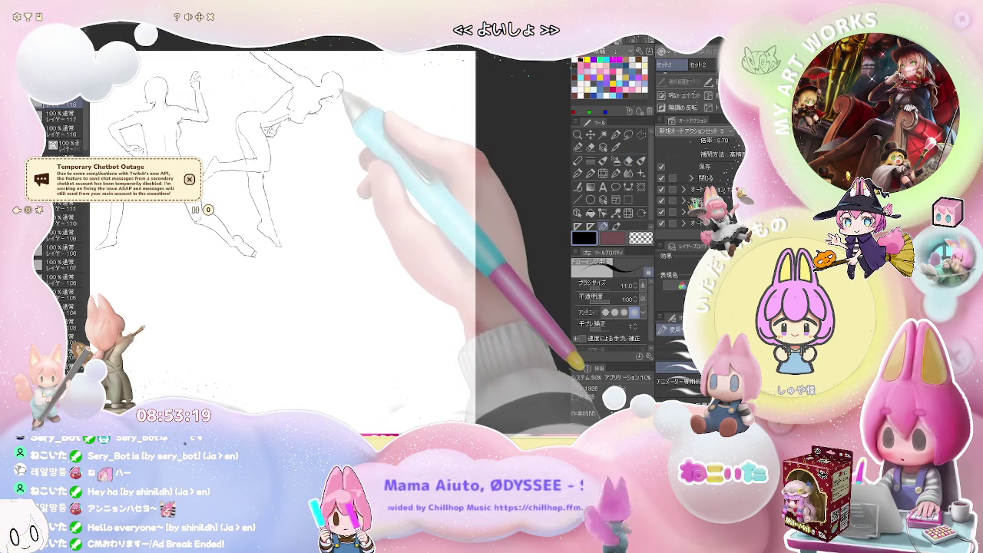
left_click_drag(325, 78, 336, 94)
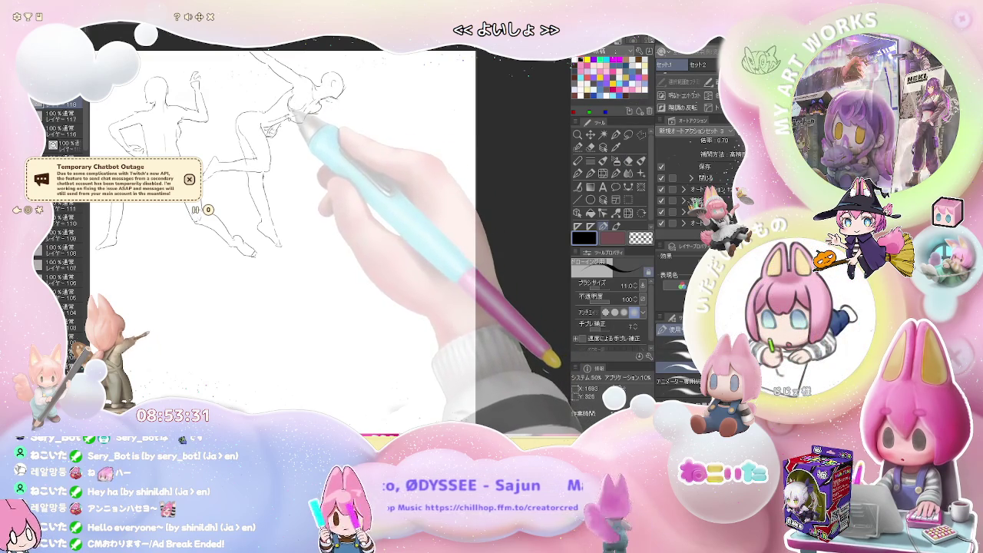
key("e")
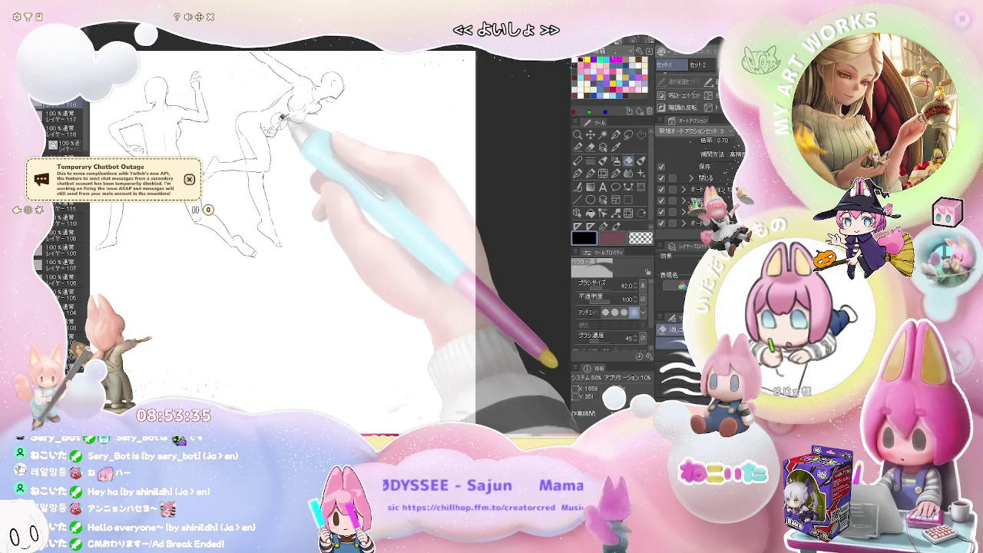
key("p")
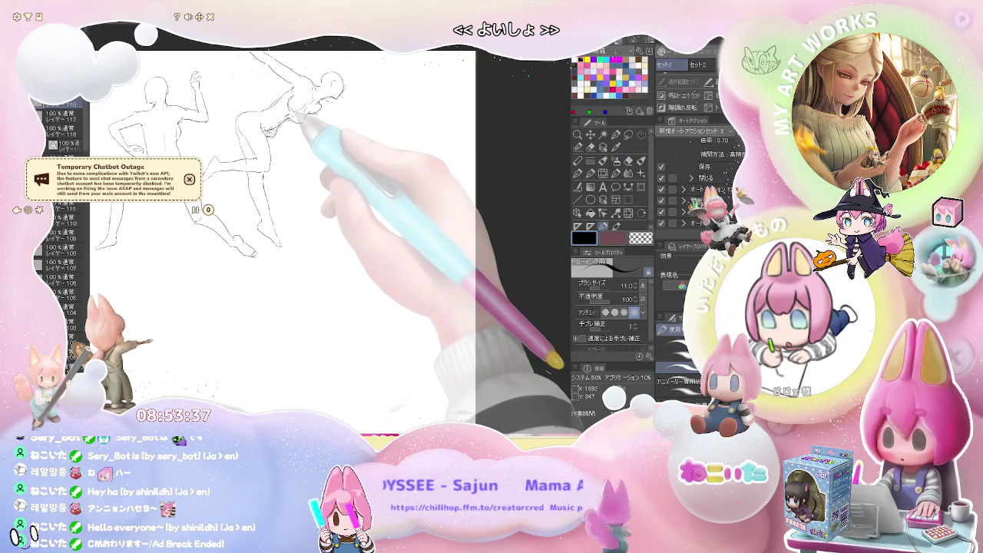
key("e")
key("p")
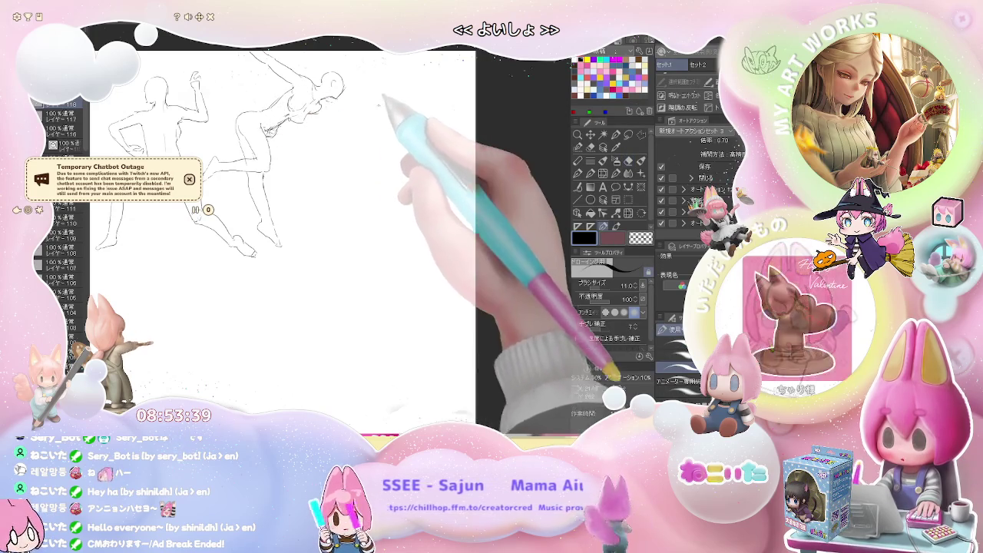
key("ctrl+minus")
key("ctrl+plus")
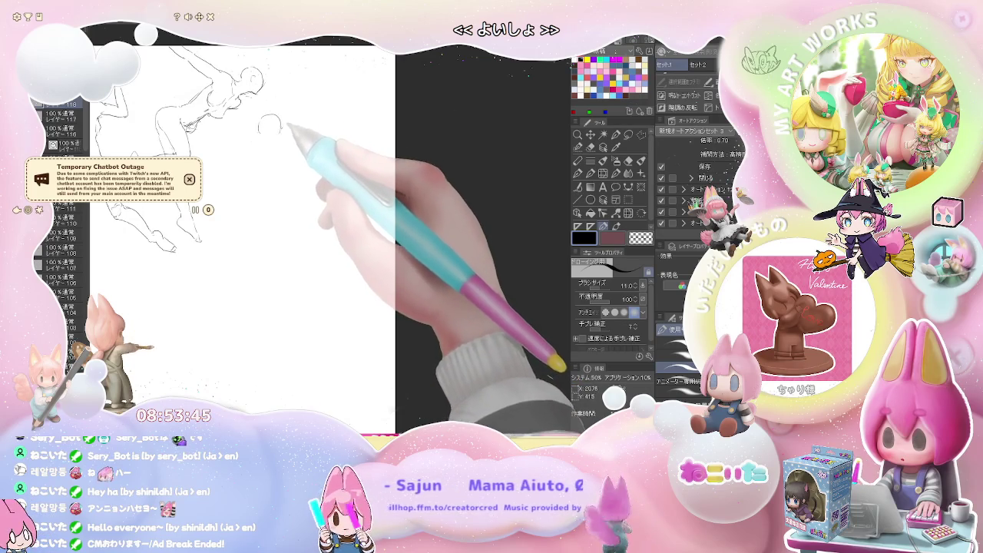
Sketch the kneeling figure's head, shoulder line, and arm flung up with a hooked hand
left_click_drag(274, 117, 284, 130)
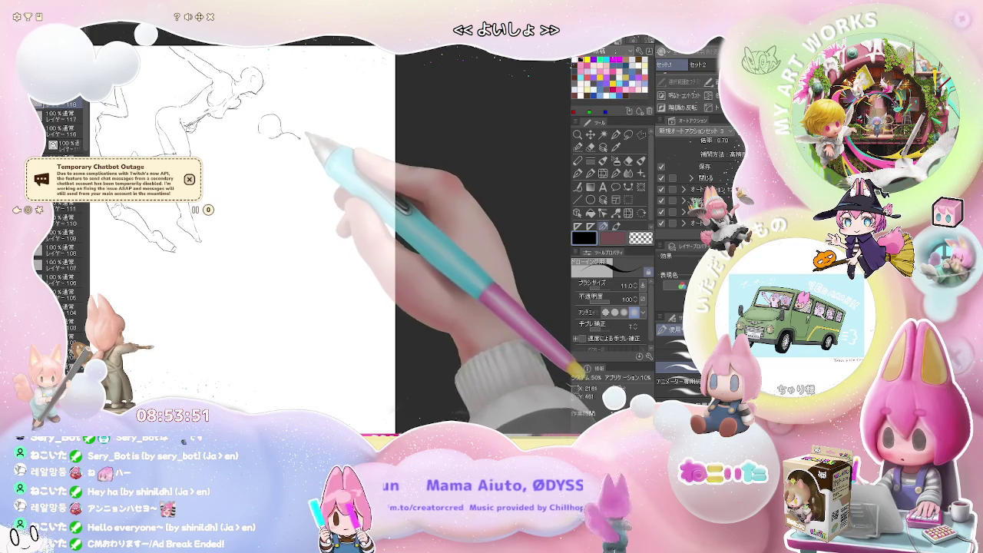
mouse_move(311, 136)
left_mouse_down()
mouse_move(329, 139)
mouse_move(354, 121)
left_mouse_up()
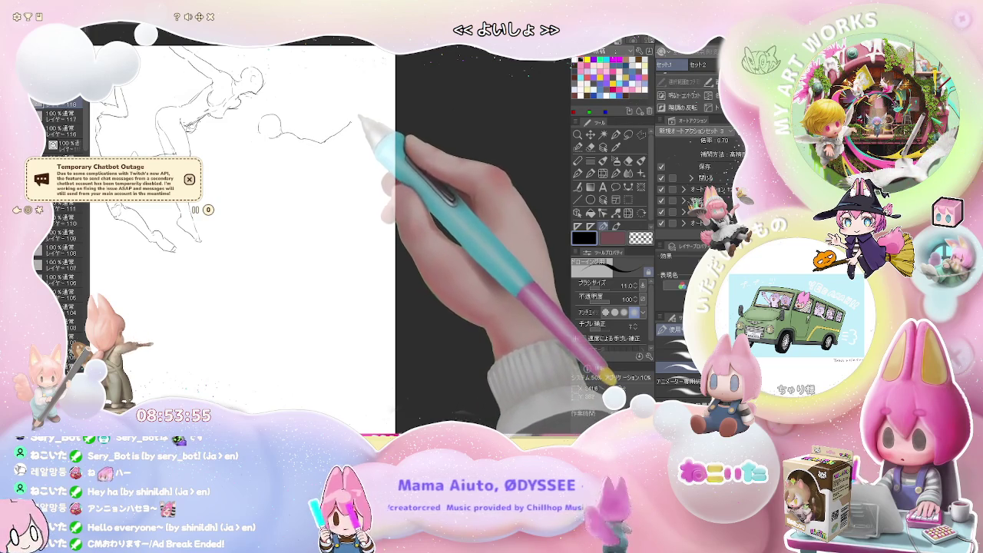
left_click_drag(354, 120, 375, 120)
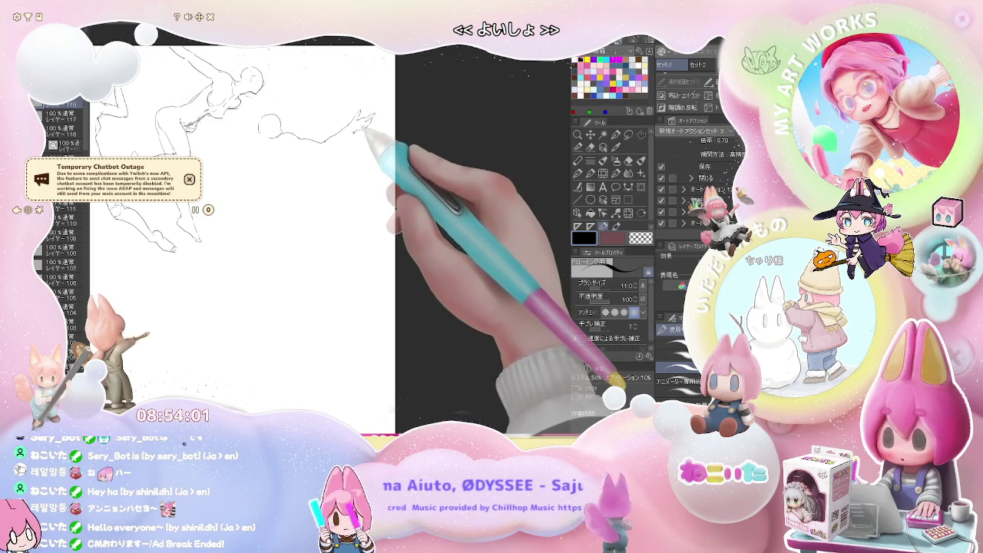
mouse_move(336, 148)
left_mouse_down()
mouse_move(305, 148)
mouse_move(275, 223)
left_mouse_up()
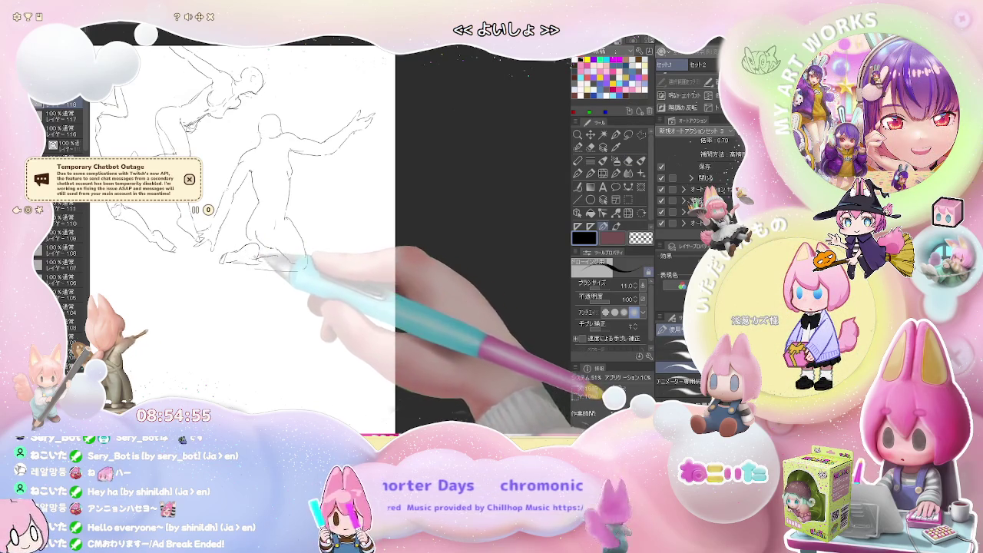
Erase and redraw stray lines on the kneeling figure, then check the whole page
key("e")
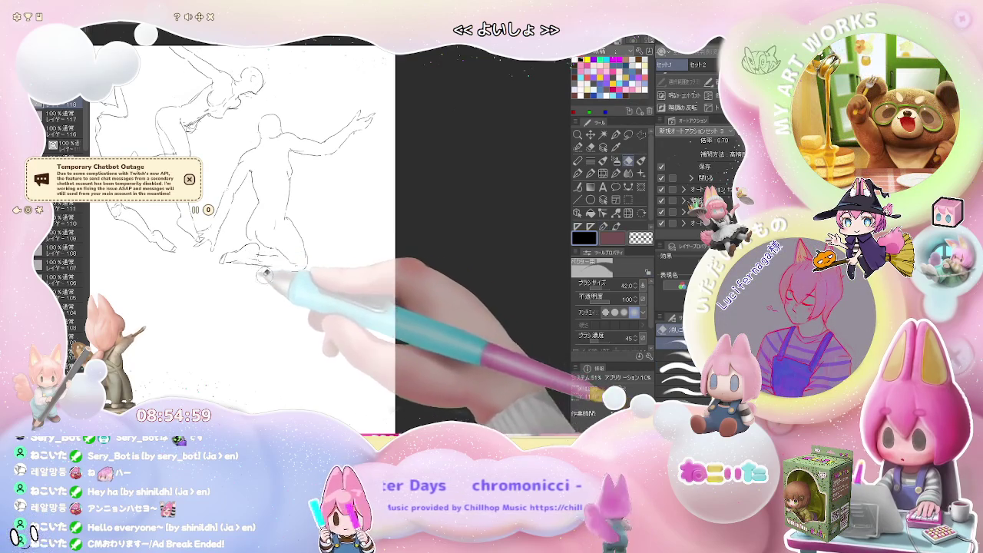
key("p")
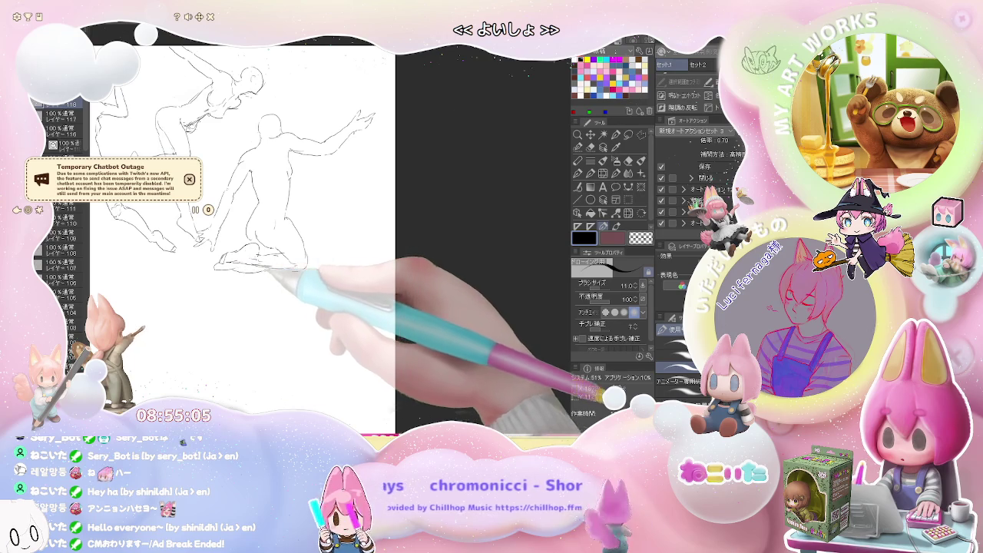
key("e")
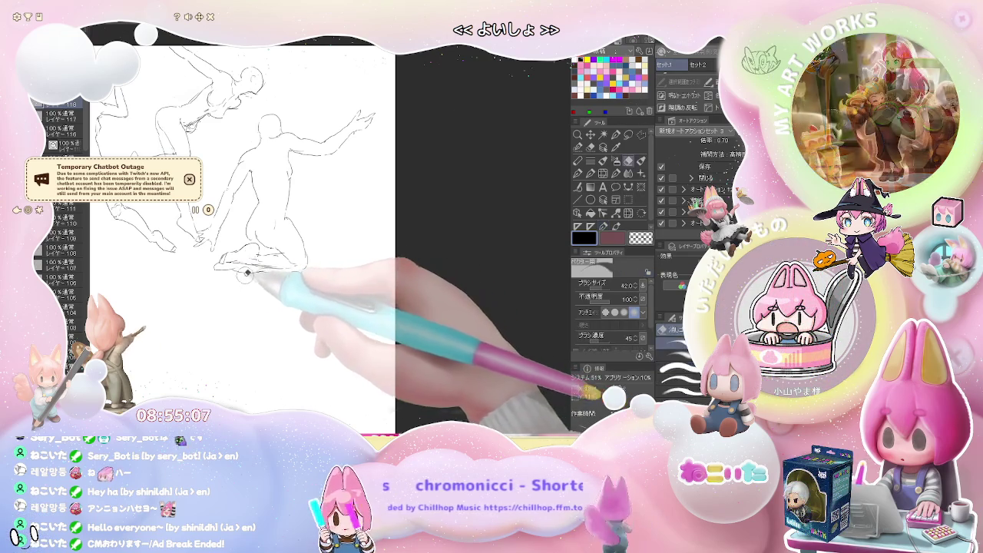
key("p")
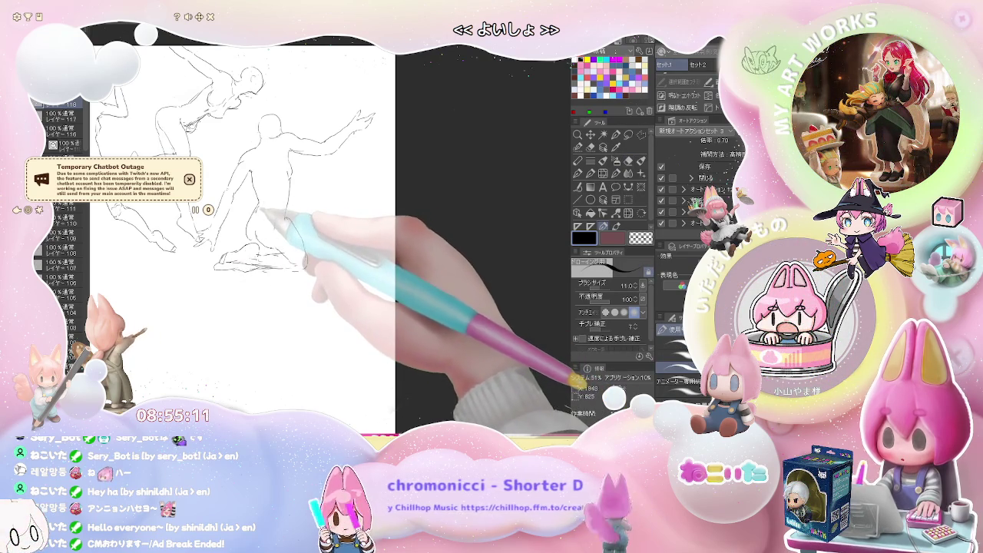
key("ctrl+minus")
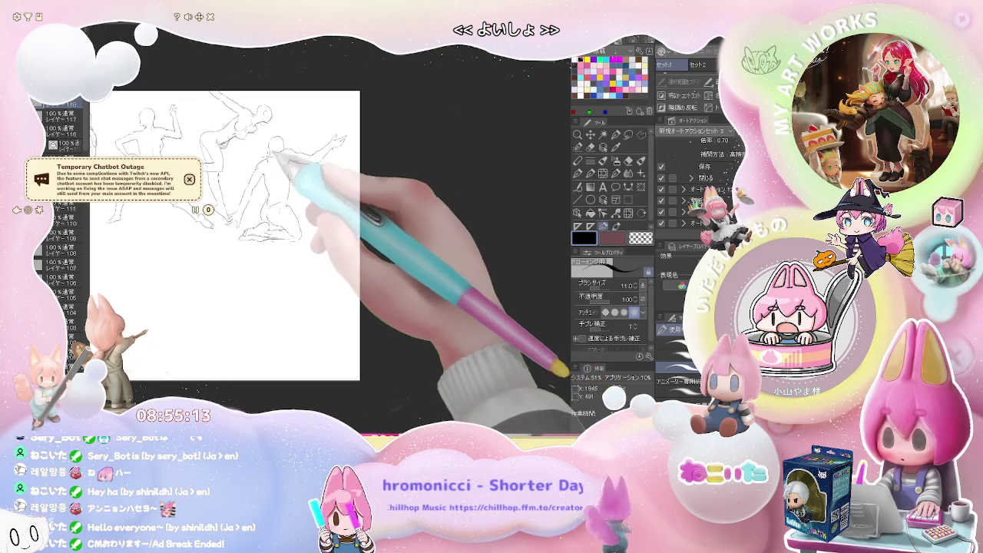
key("ctrl+plus")
key("ctrl+plus")
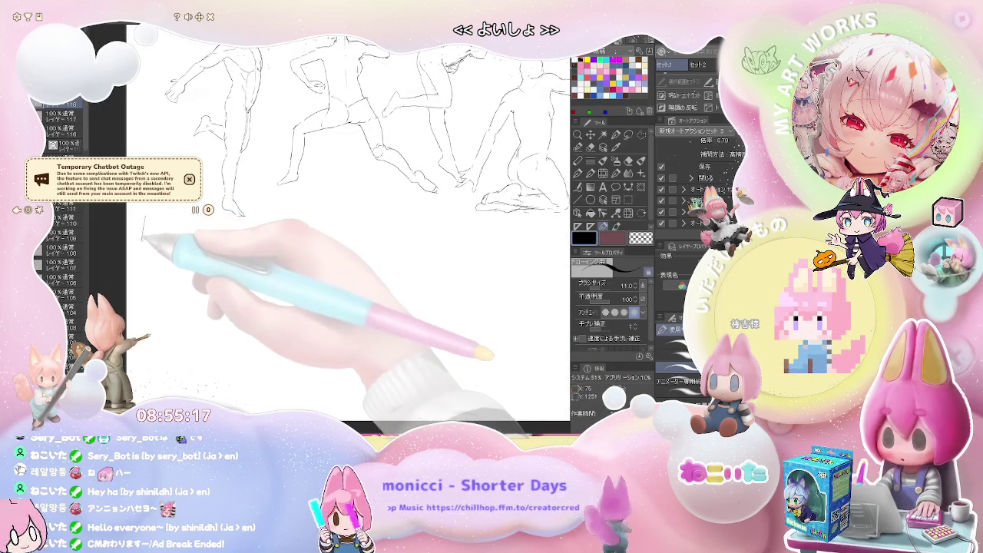
Start a standing figure at lower left below the first row, outlining its head and body
left_click_drag(144, 243, 164, 249)
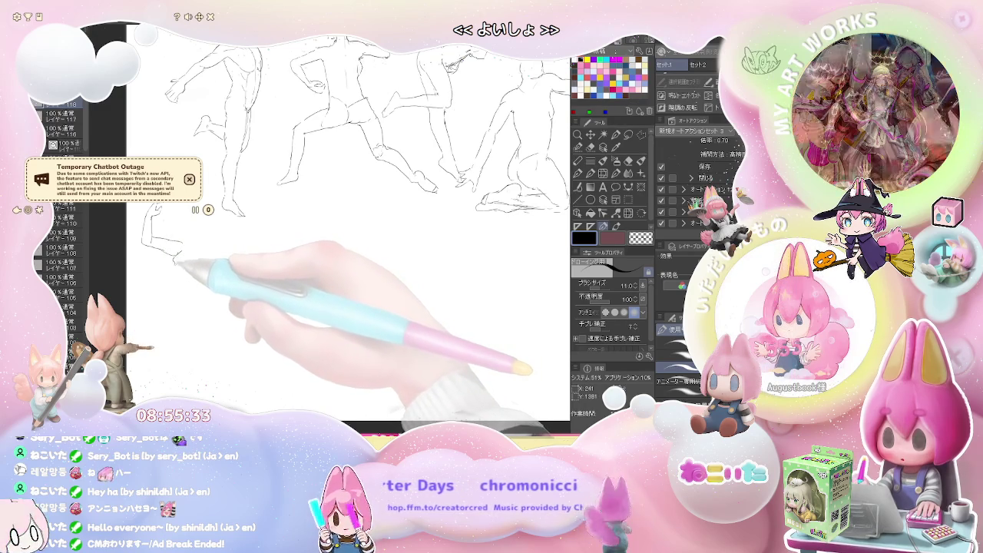
mouse_move(176, 269)
left_mouse_down()
mouse_move(178, 307)
mouse_move(161, 329)
left_mouse_up()
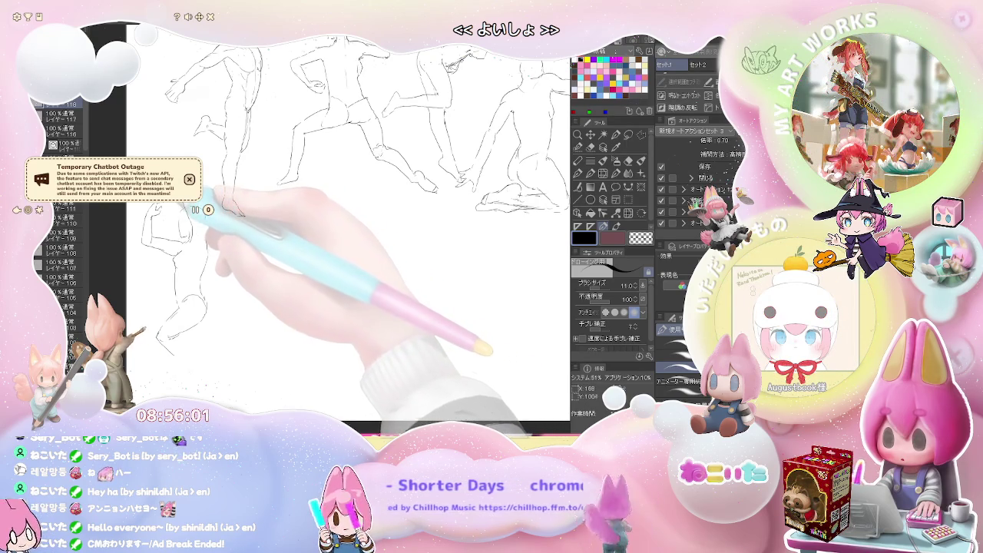
key("j")
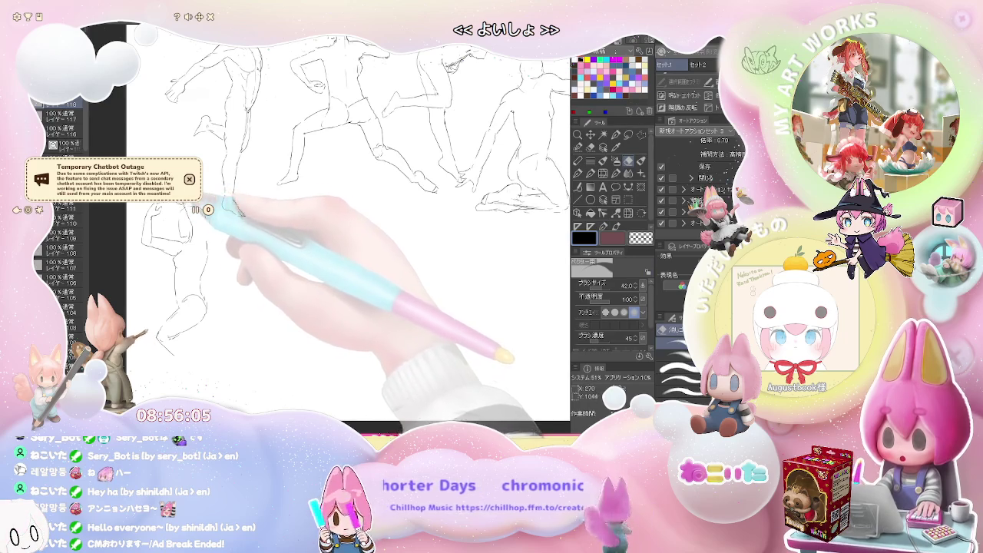
Erase and redraw the lower-left figure's legs to clean up its stray lines
key("p")
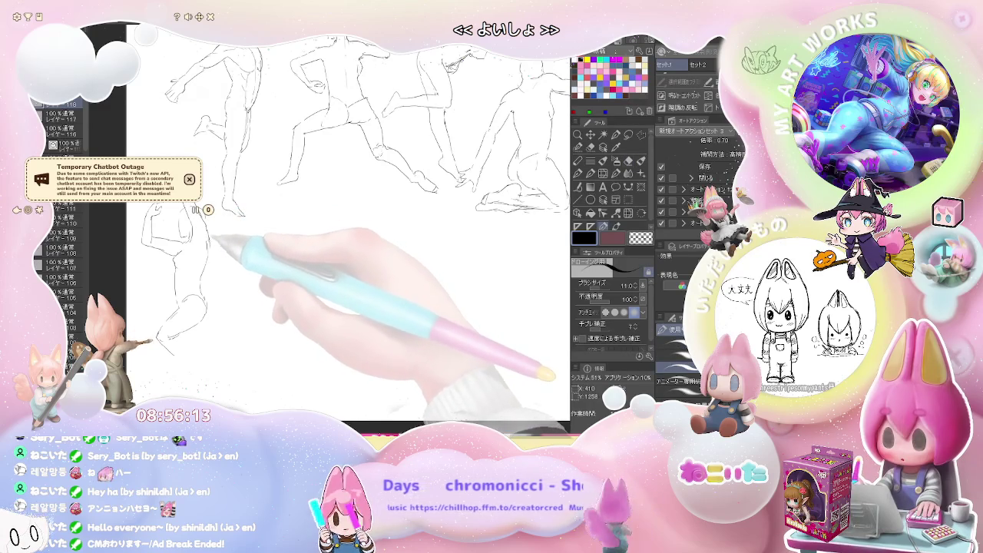
key("e")
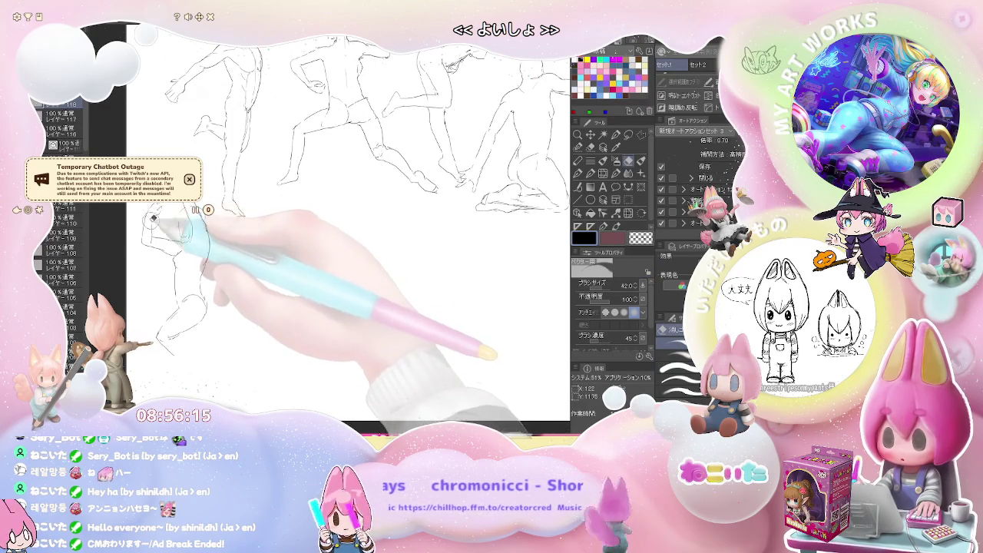
key("p")
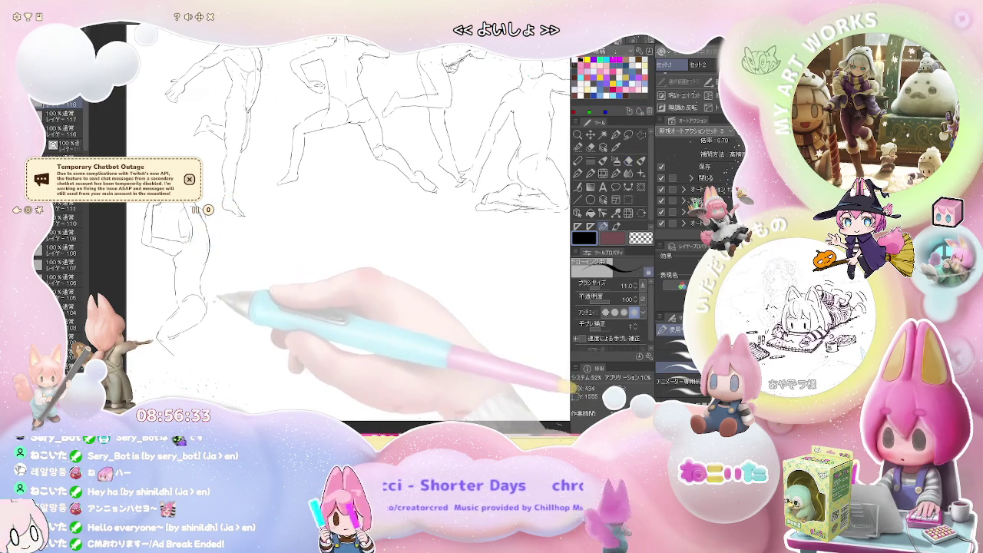
scroll(346, 231, "down", 2)
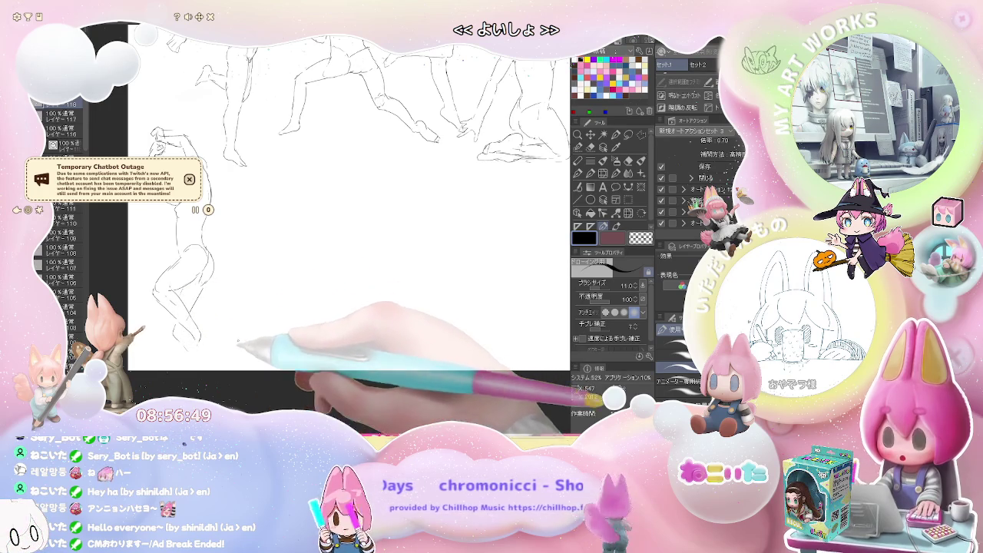
Rough in the new figure's upper body, shoulder line and body line beside the lower-left pose
left_click_drag(243, 327, 208, 346)
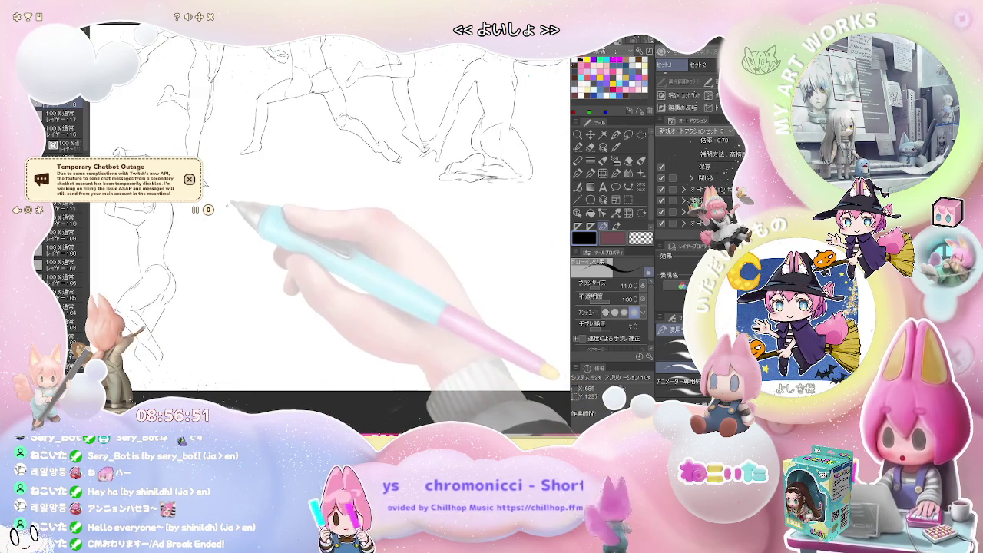
left_click_drag(225, 209, 219, 245)
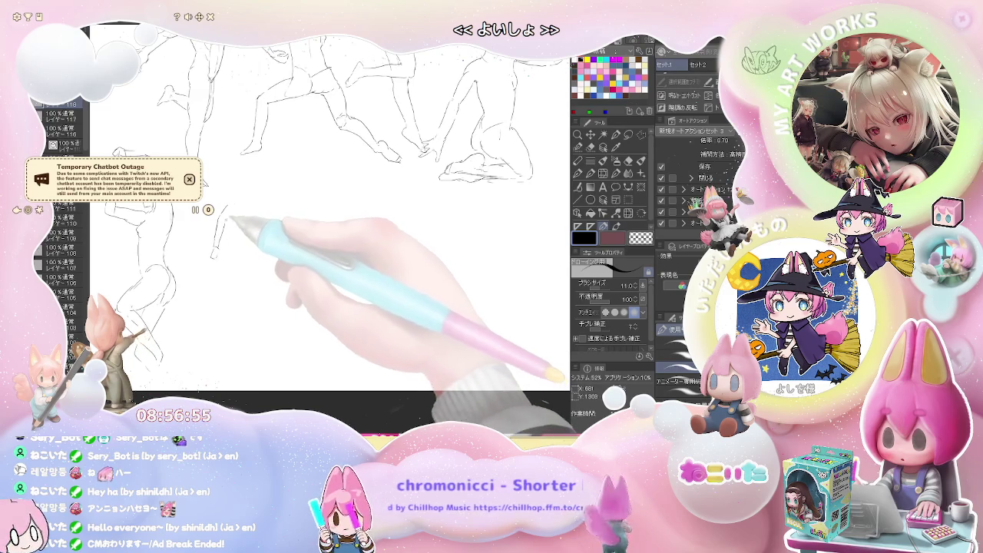
mouse_move(234, 202)
left_mouse_down()
mouse_move(221, 229)
mouse_move(246, 242)
mouse_move(238, 284)
left_mouse_up()
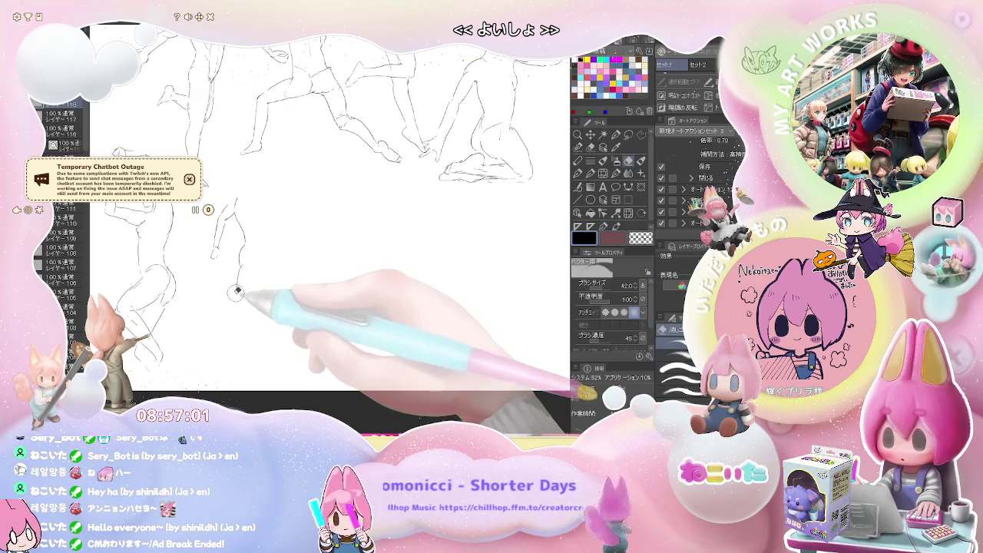
left_click_drag(238, 271, 210, 329)
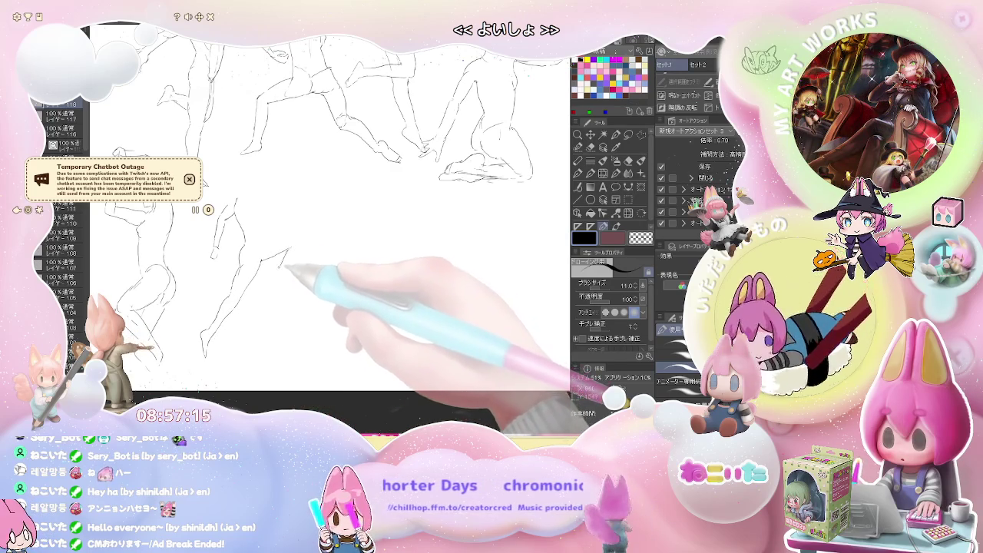
Refine the new figure's torso and chest lines, erasing corrections as needed
key("e")
key("p")
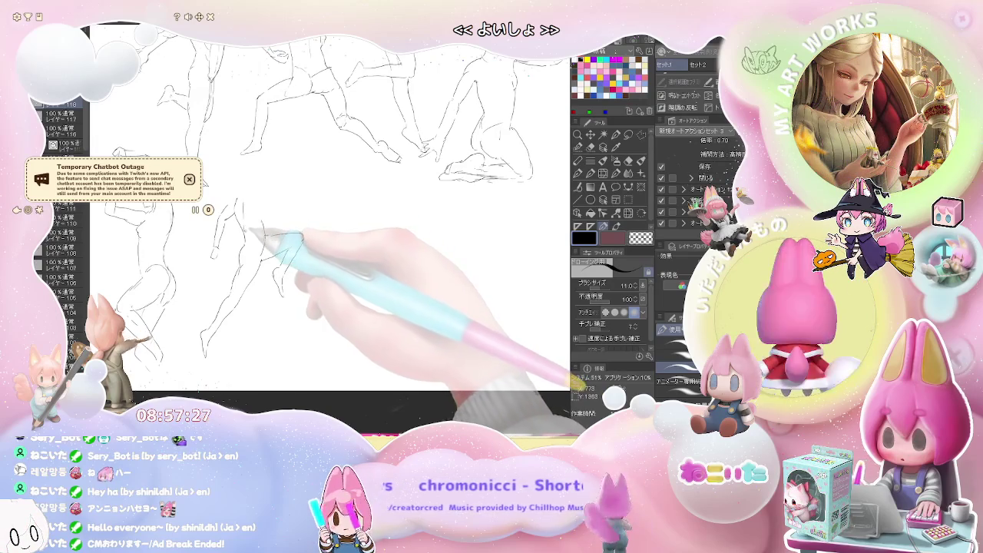
mouse_move(245, 204)
left_mouse_down()
mouse_move(247, 219)
mouse_move(246, 208)
left_mouse_up()
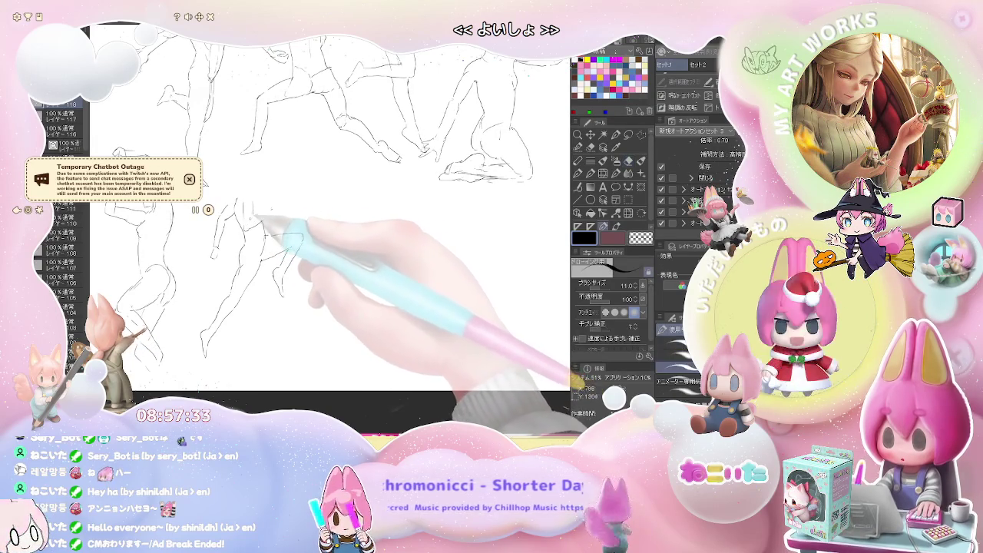
left_click_drag(273, 219, 265, 231)
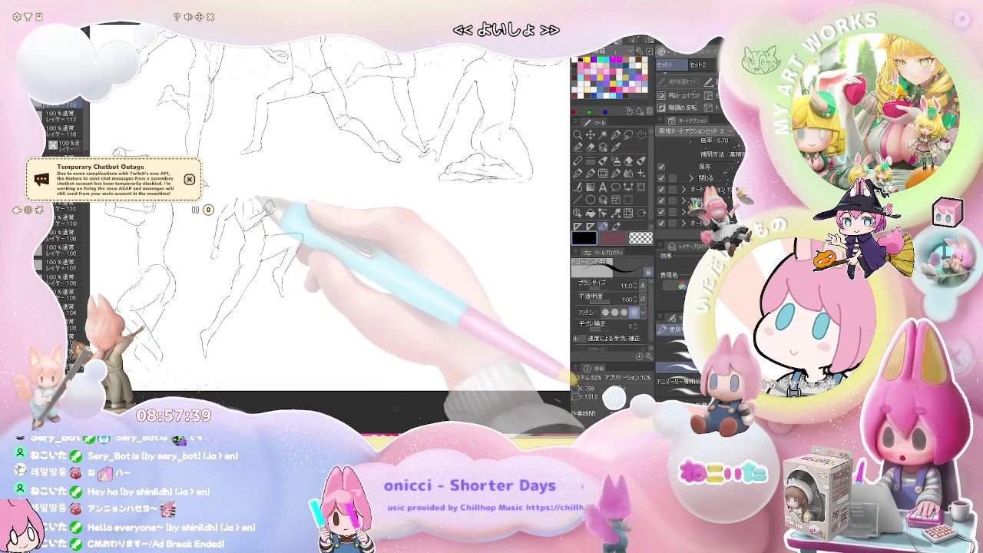
key("e")
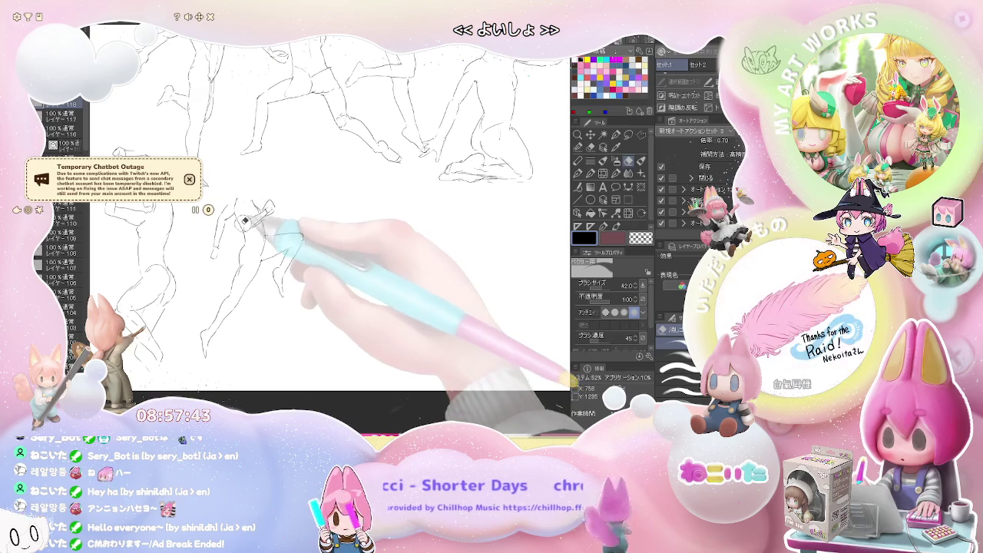
key("p")
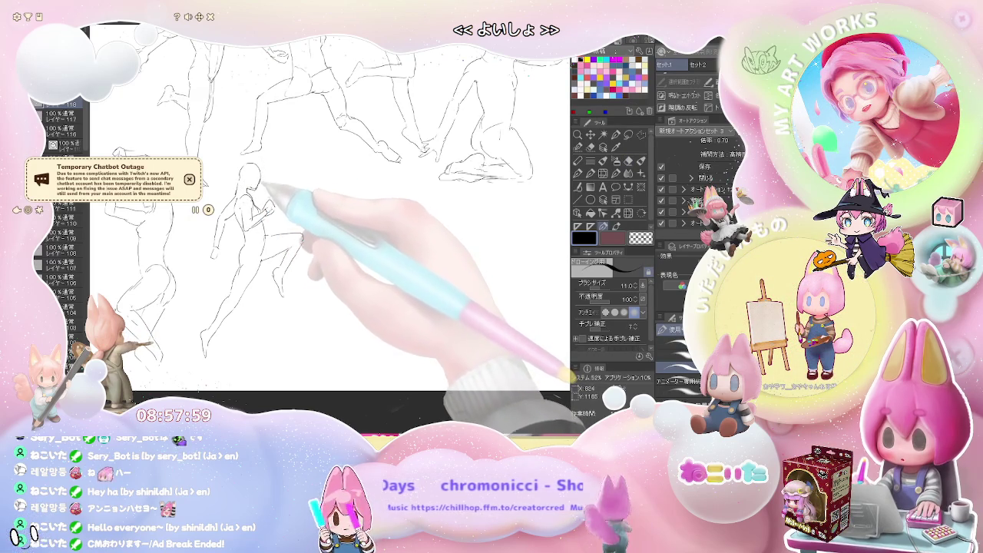
Sketch the running figure's hip and torso, erasing corrections along the way
key("e")
key("p")
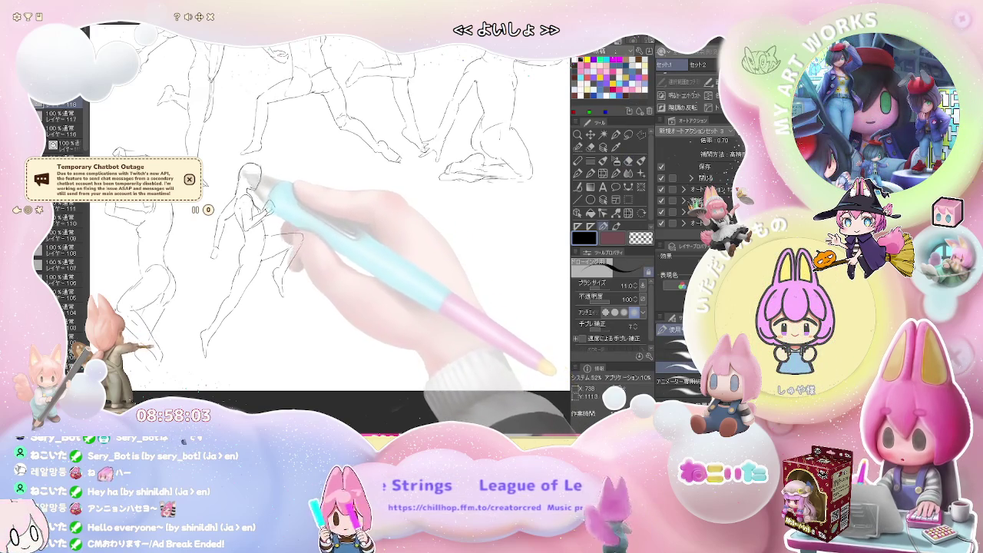
mouse_move(300, 234)
left_mouse_down()
mouse_move(238, 231)
mouse_move(213, 258)
mouse_move(253, 247)
left_mouse_up()
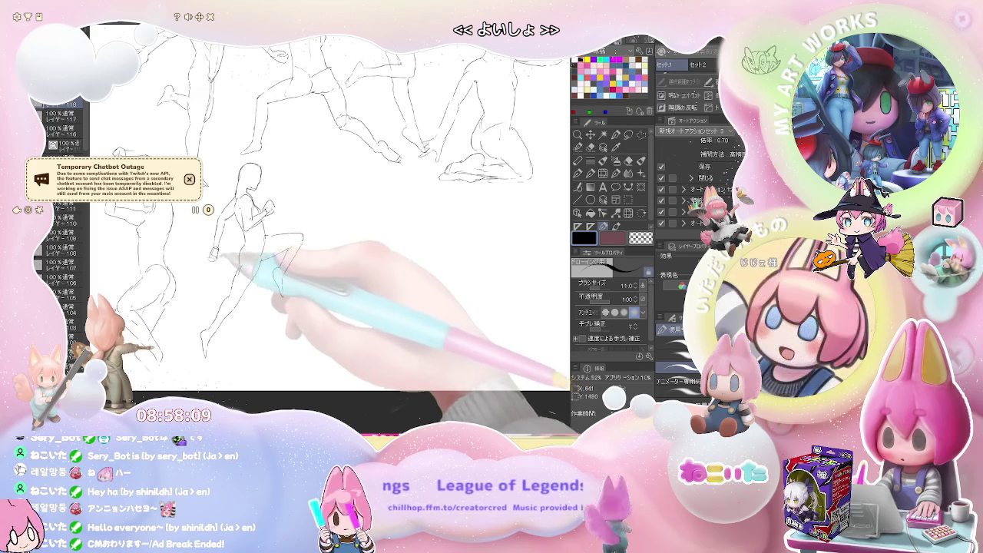
key("e")
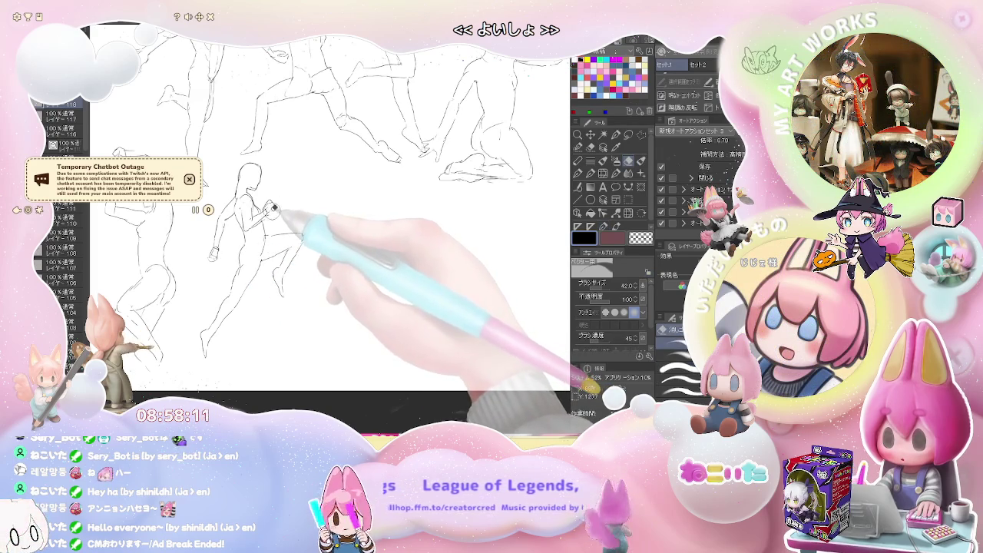
key("p")
Draw the clenched fist, thigh and shin kicking forward from the raised knee
left_click_drag(304, 235, 275, 255)
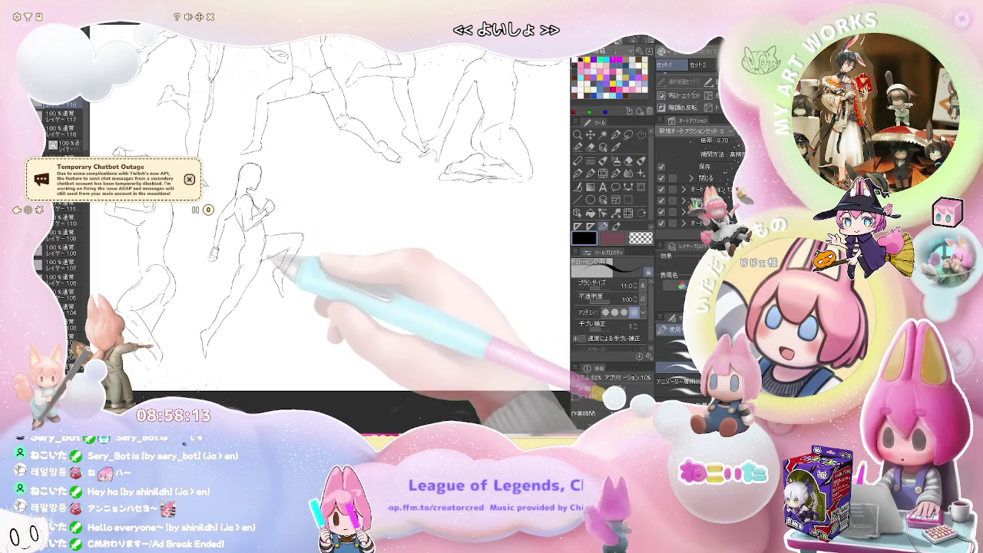
key("e")
key("p")
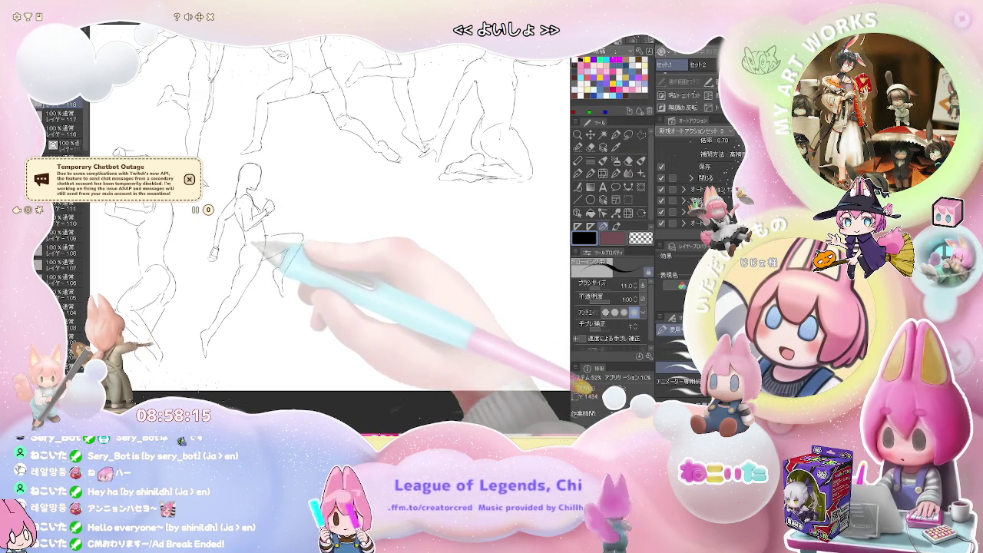
left_click_drag(303, 235, 278, 269)
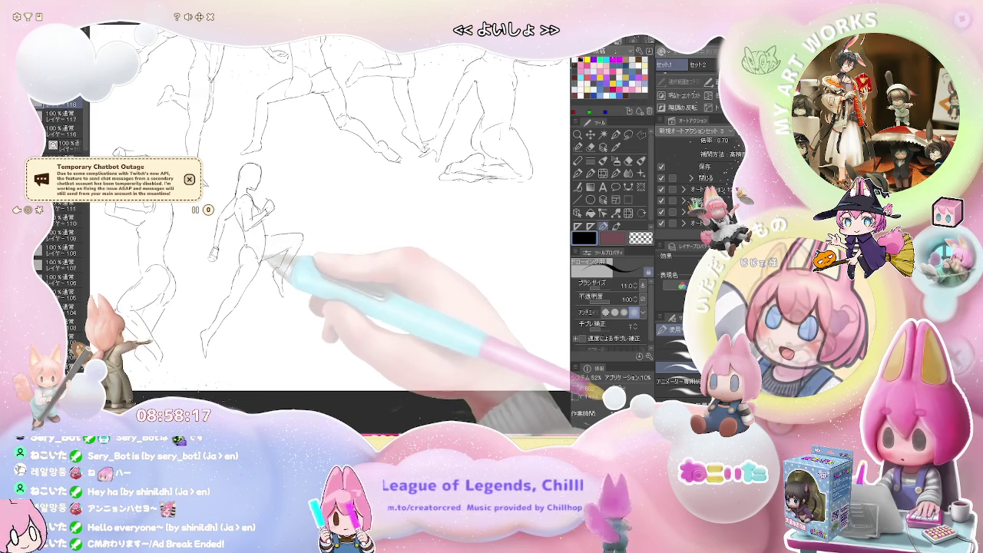
key("ctrl+minus")
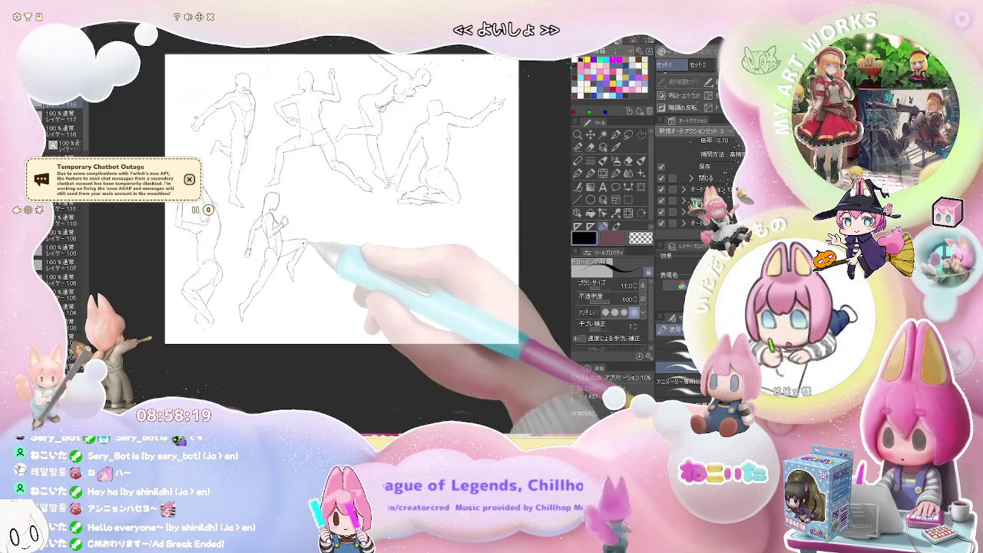
left_click_drag(356, 248, 274, 285)
key("ctrl+plus")
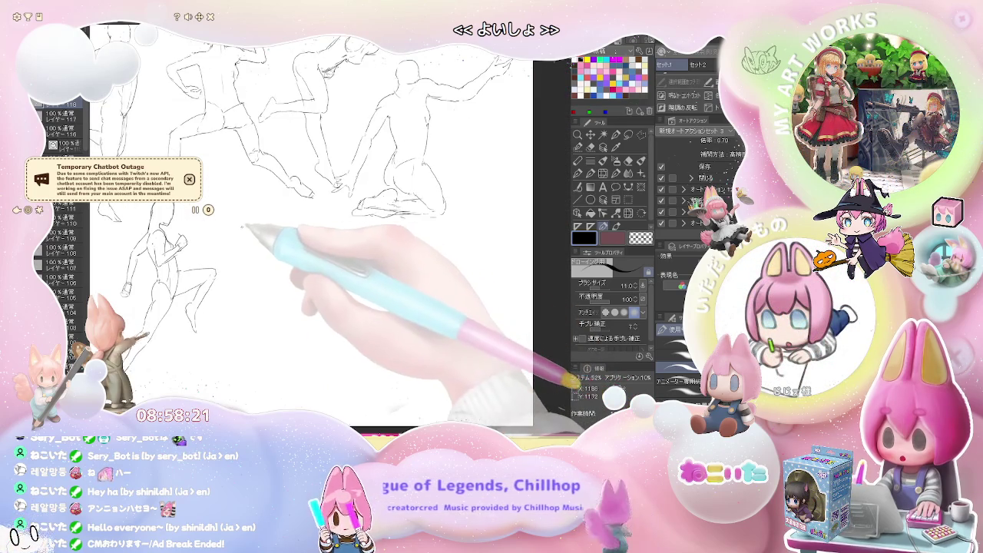
Start the crouching figure beside the running one with its head circle and neck
mouse_move(240, 225)
left_mouse_down()
mouse_move(232, 253)
mouse_move(245, 303)
left_mouse_up()
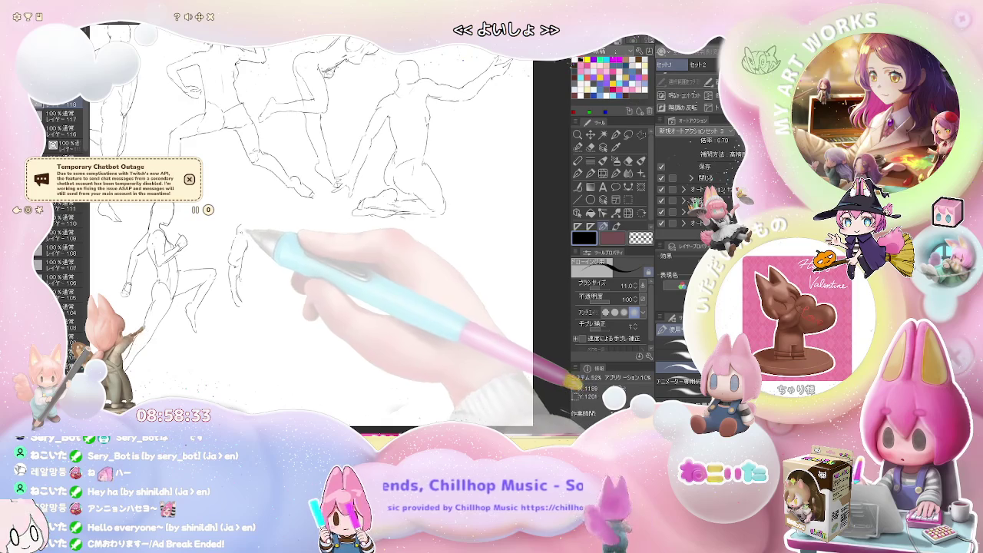
left_click_drag(245, 231, 259, 229)
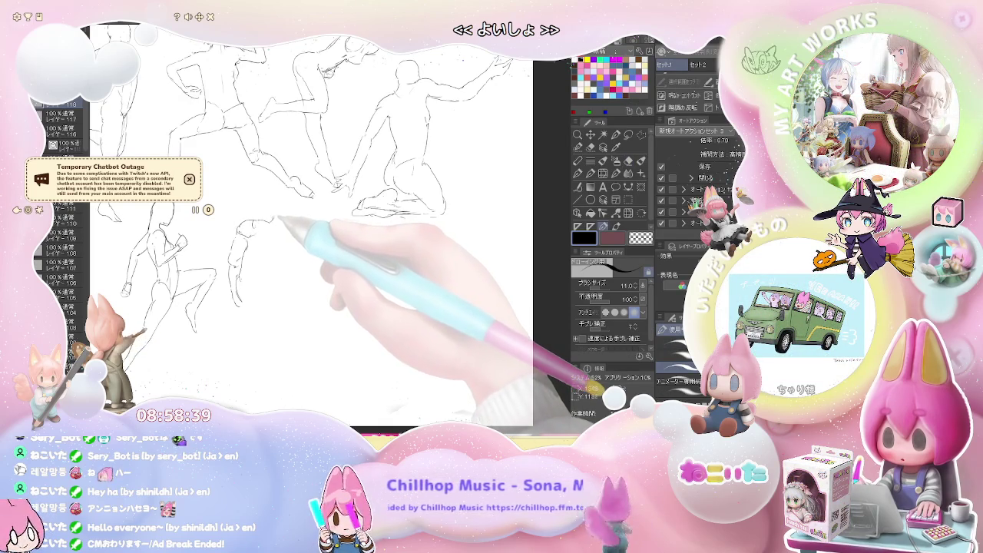
left_click_drag(277, 201, 301, 209)
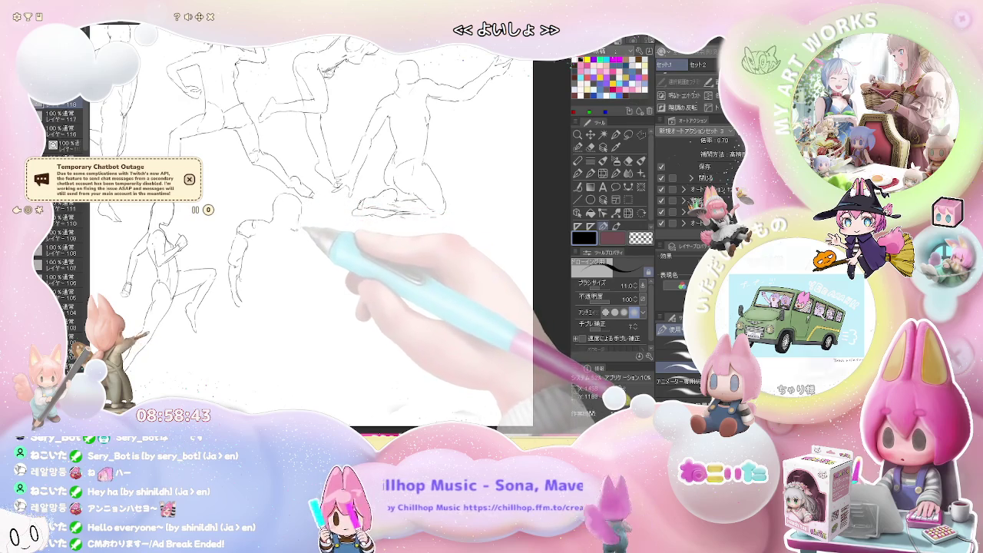
left_click_drag(281, 198, 297, 227)
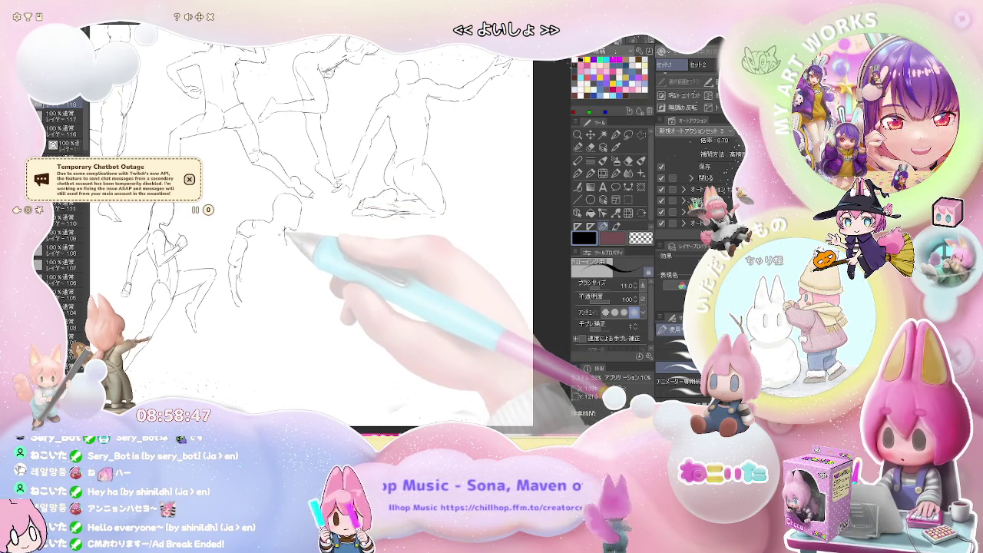
Sketch the crouching figure's shoulders, hunched back, lower body and feet
mouse_move(292, 241)
left_mouse_down()
mouse_move(266, 263)
mouse_move(267, 278)
mouse_move(285, 259)
left_mouse_up()
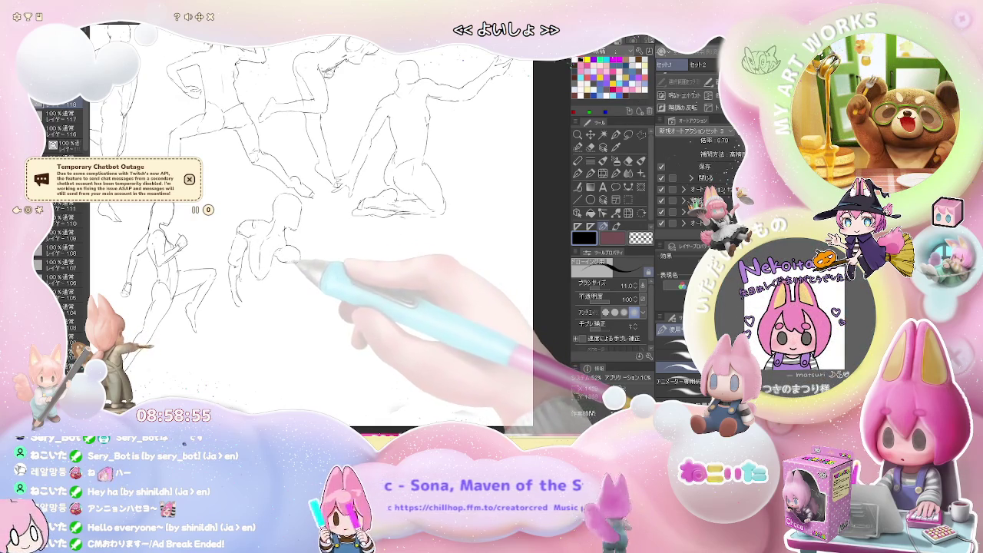
left_click_drag(302, 263, 304, 278)
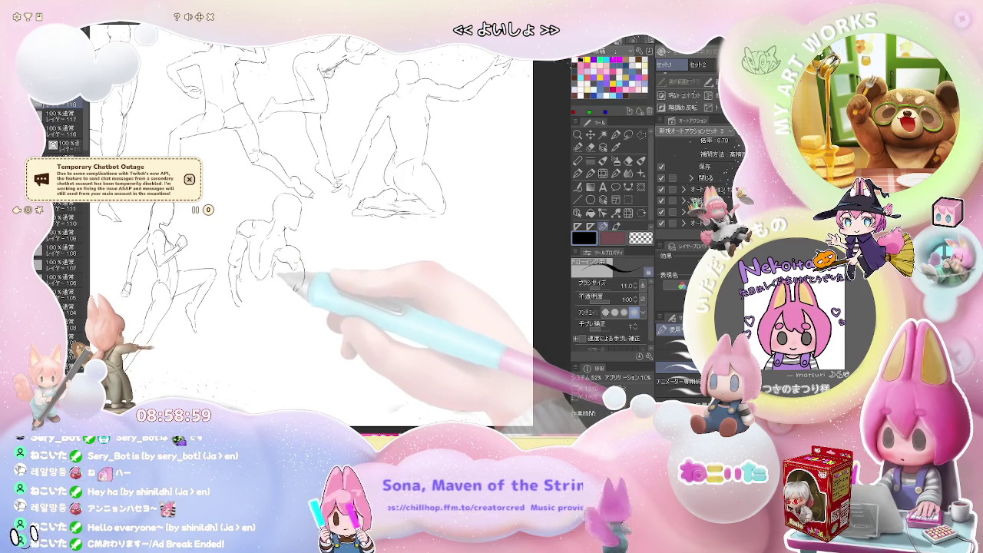
left_click_drag(282, 289, 283, 313)
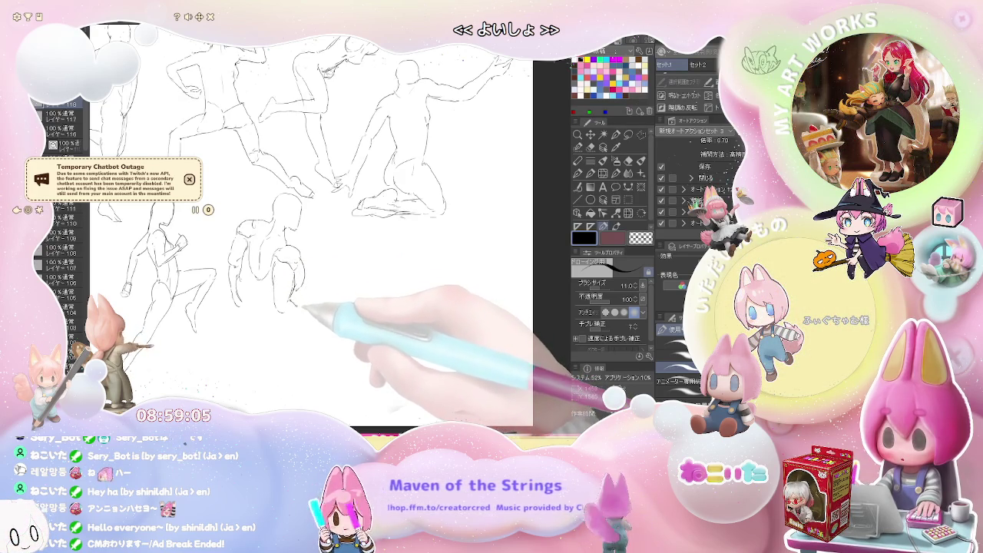
left_click_drag(282, 309, 295, 315)
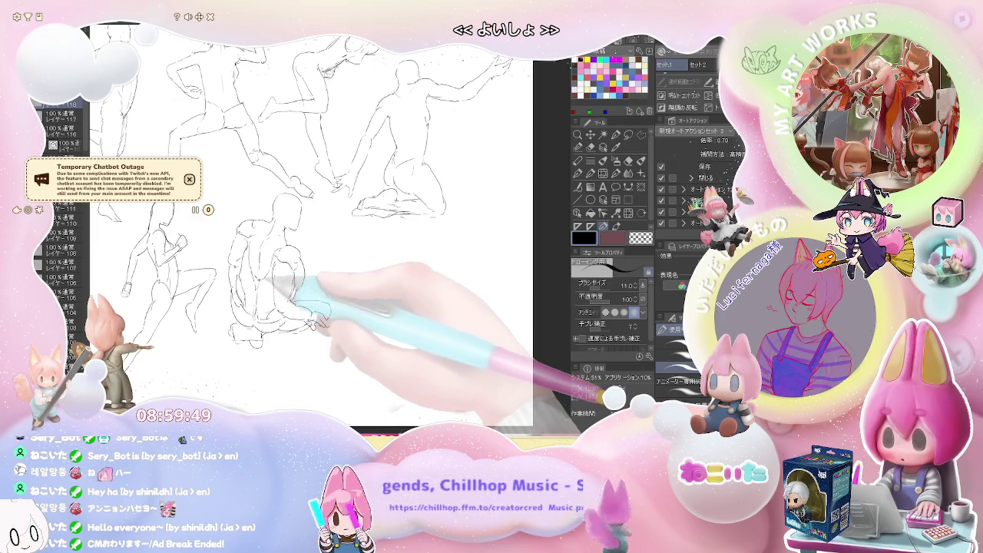
Start the reclining figure right of the crouching one with a boxy torso shape
key("e")
key("ctrl+minus")
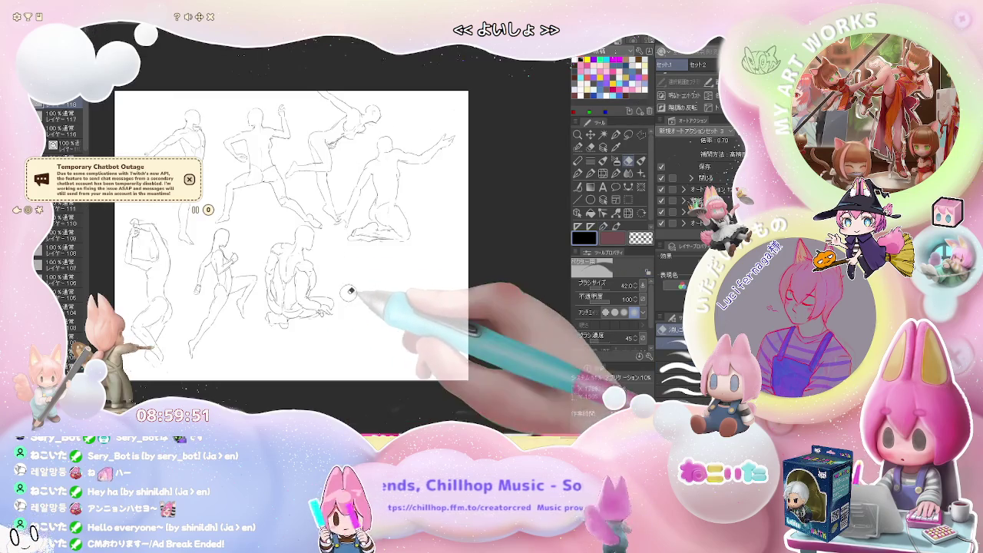
key("p")
key("ctrl+plus")
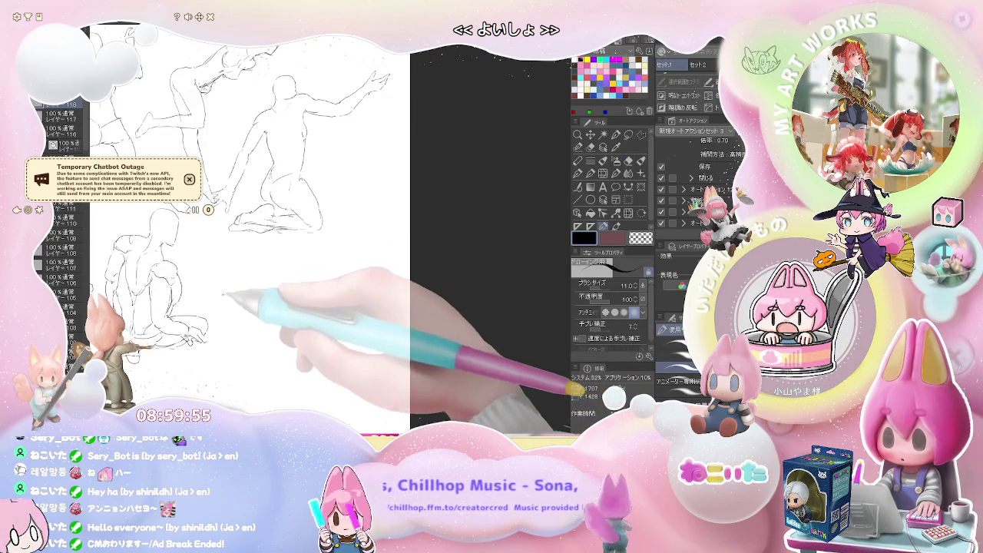
left_click_drag(228, 338, 239, 325)
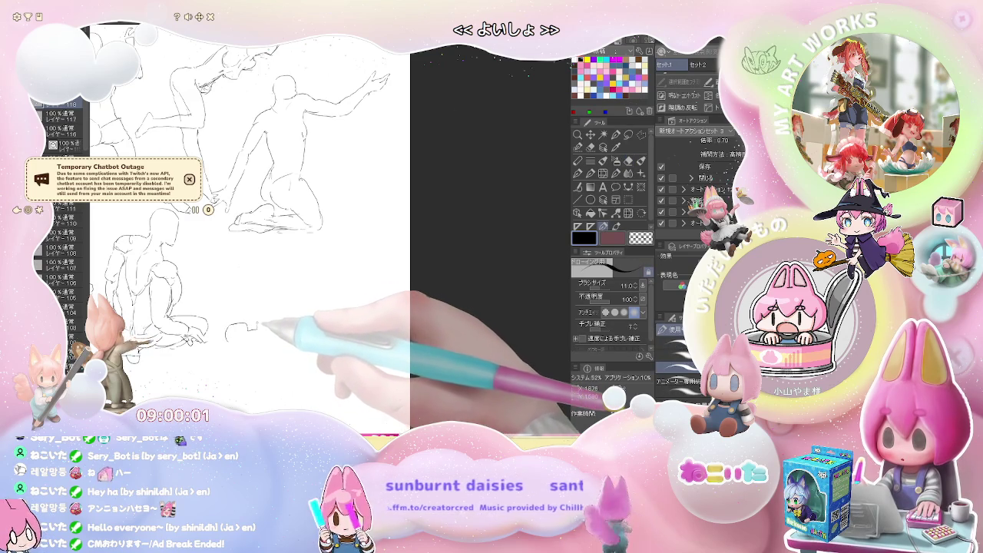
left_click_drag(245, 324, 256, 311)
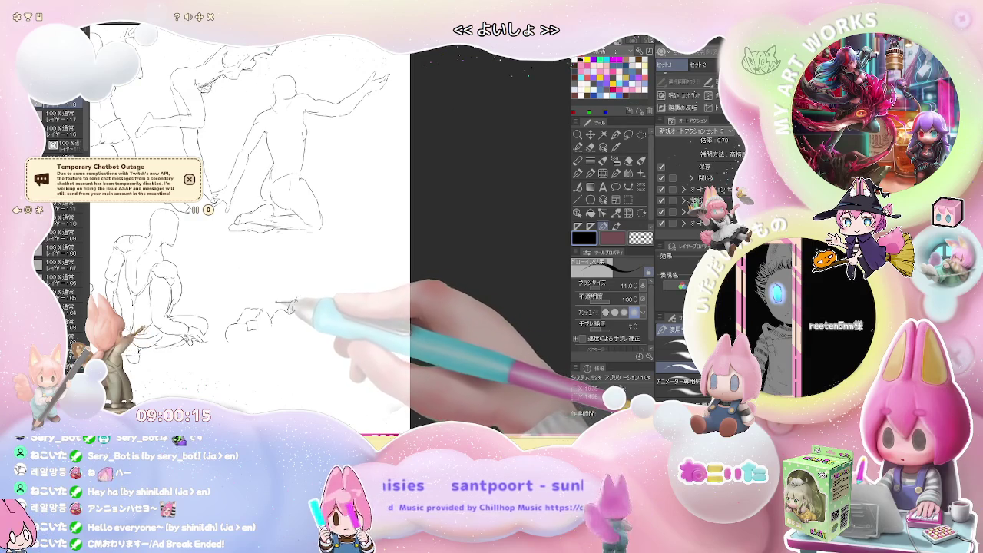
Draw the reclining figure's body line, curved side and leg raised up and right
key("e")
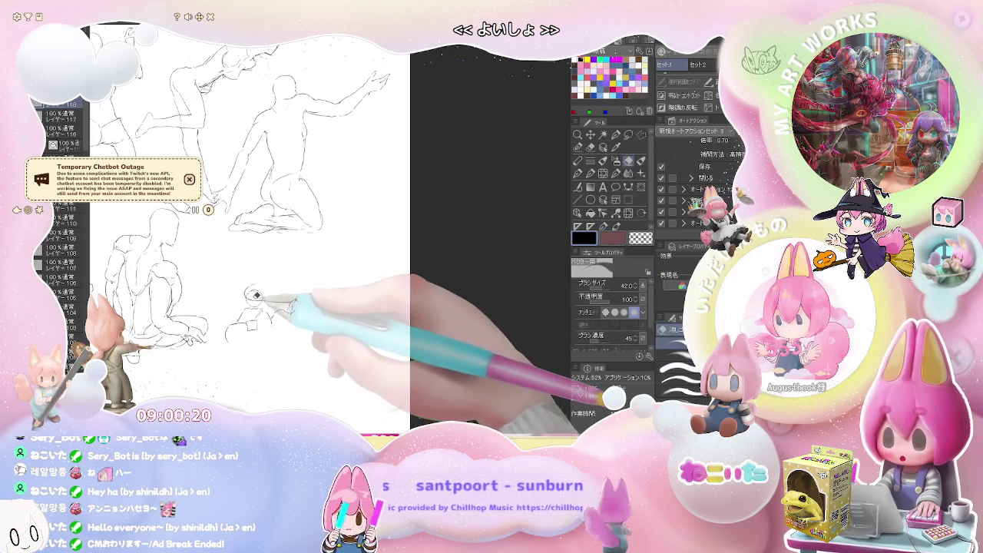
key("p")
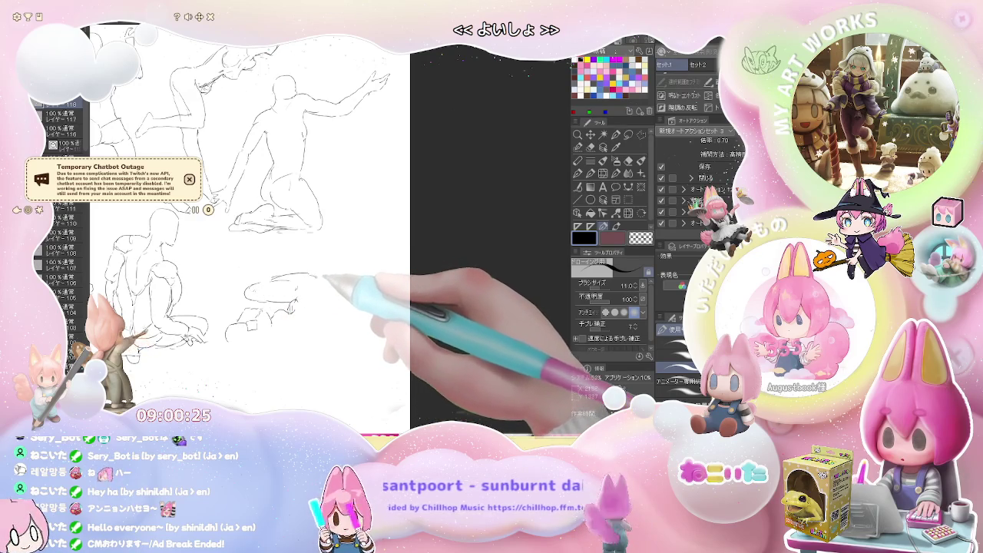
left_click_drag(296, 275, 324, 294)
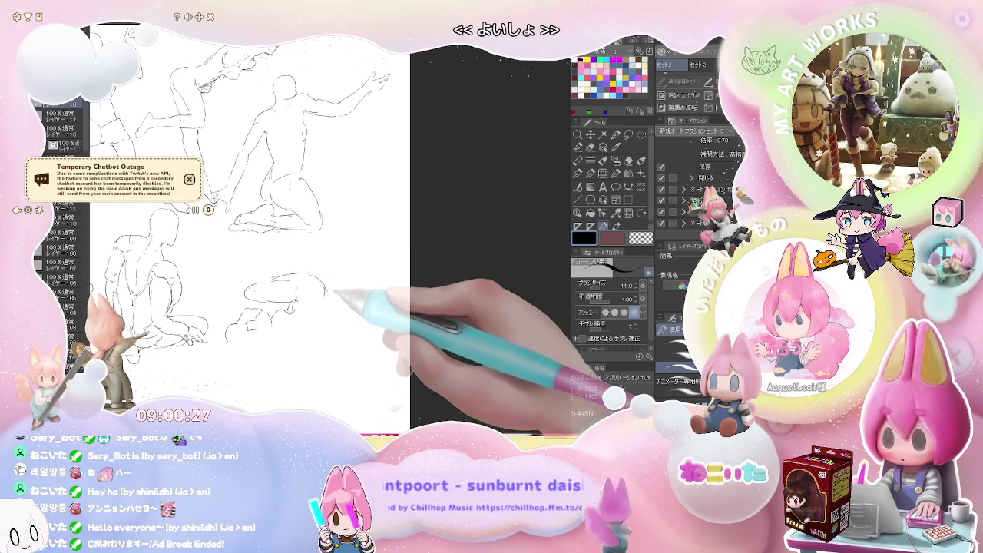
left_click_drag(324, 292, 331, 302)
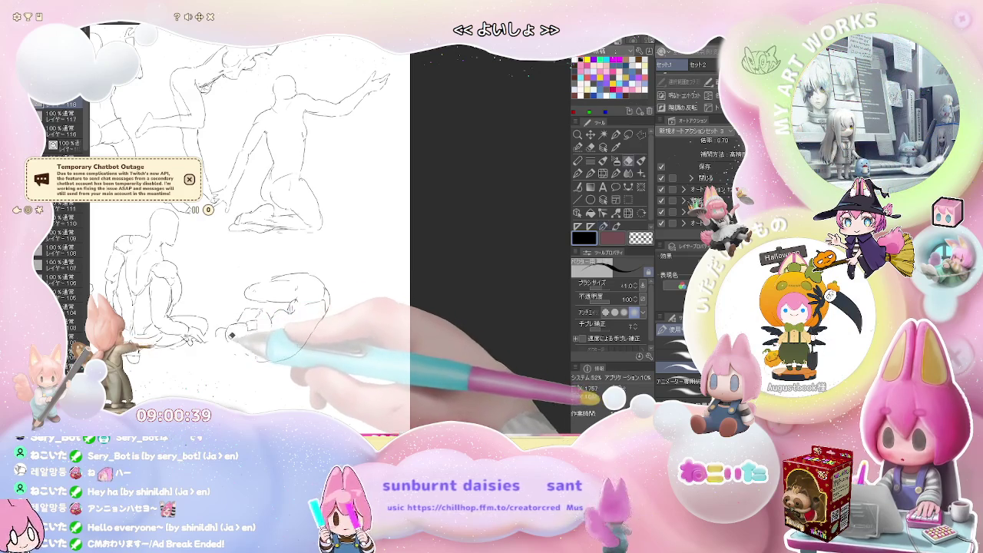
key("e")
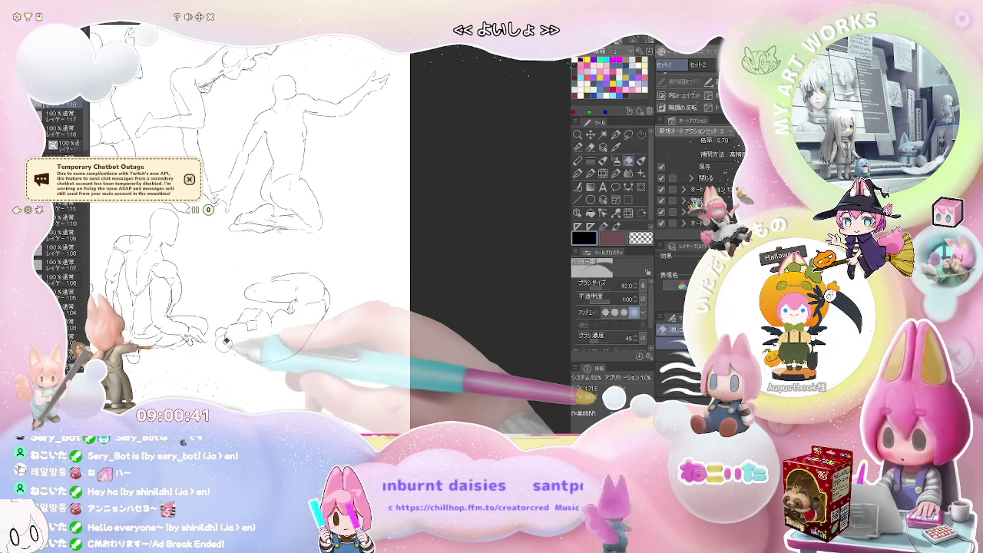
key("p")
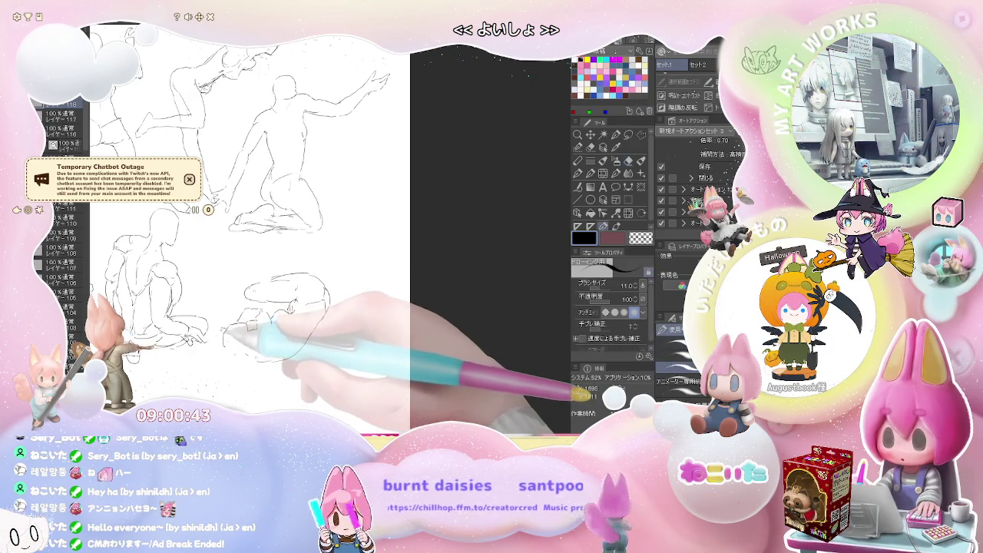
left_click_drag(330, 288, 300, 352)
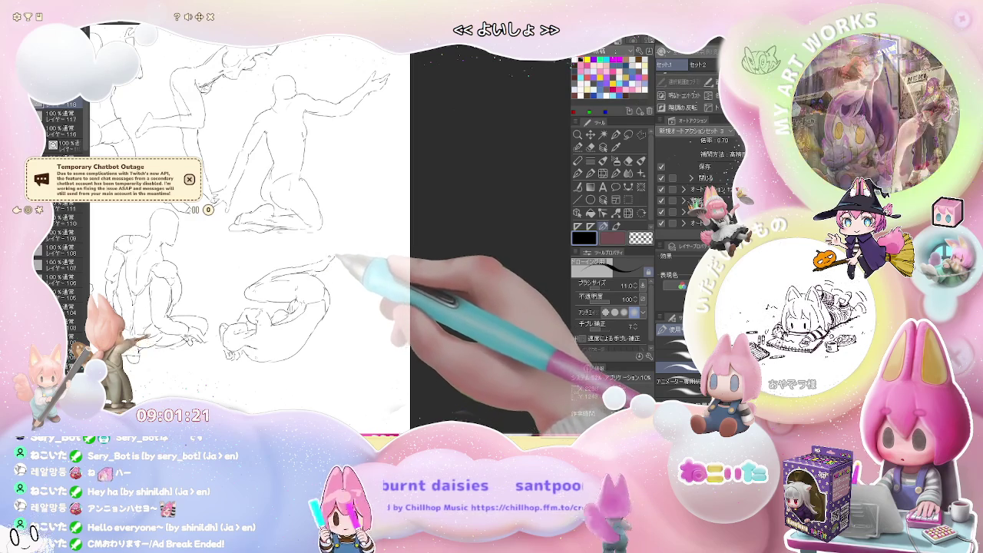
mouse_move(330, 252)
left_mouse_down()
mouse_move(373, 229)
mouse_move(304, 265)
left_mouse_up()
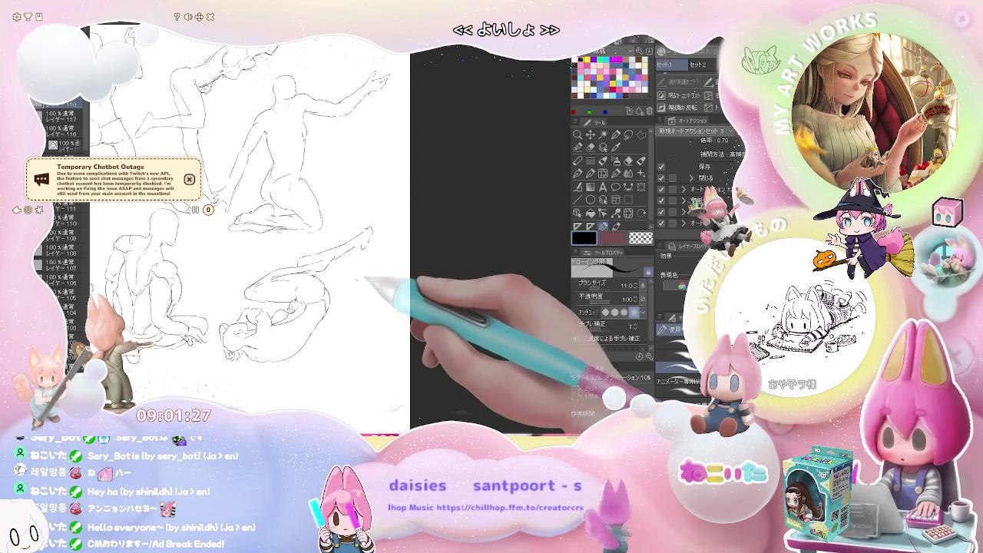
Sketch a small standing figure with legs at the right end of the lower row
scroll(307, 261, "down", 3)
scroll(322, 269, "up", 2)
scroll(322, 268, "up", 1)
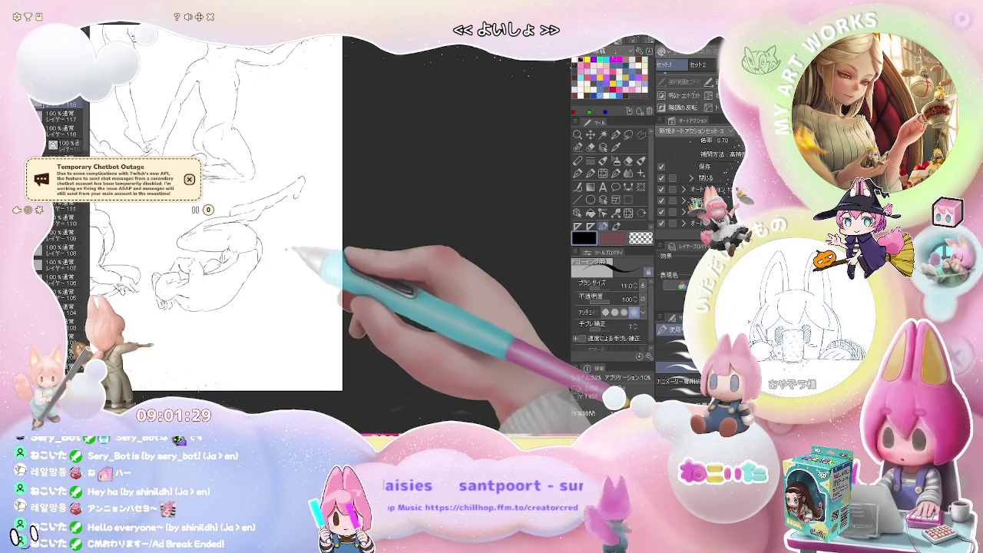
left_click_drag(297, 211, 296, 221)
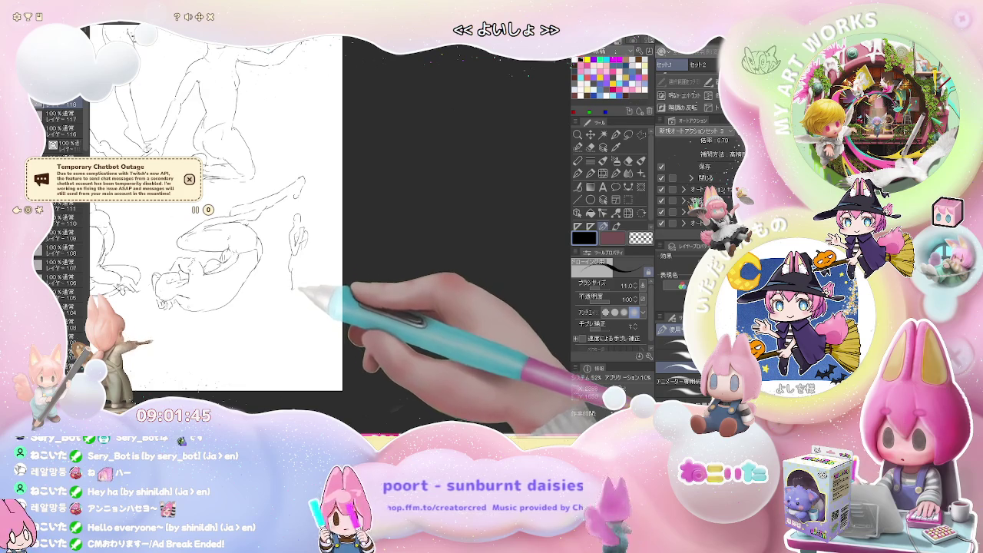
left_click_drag(293, 294, 296, 318)
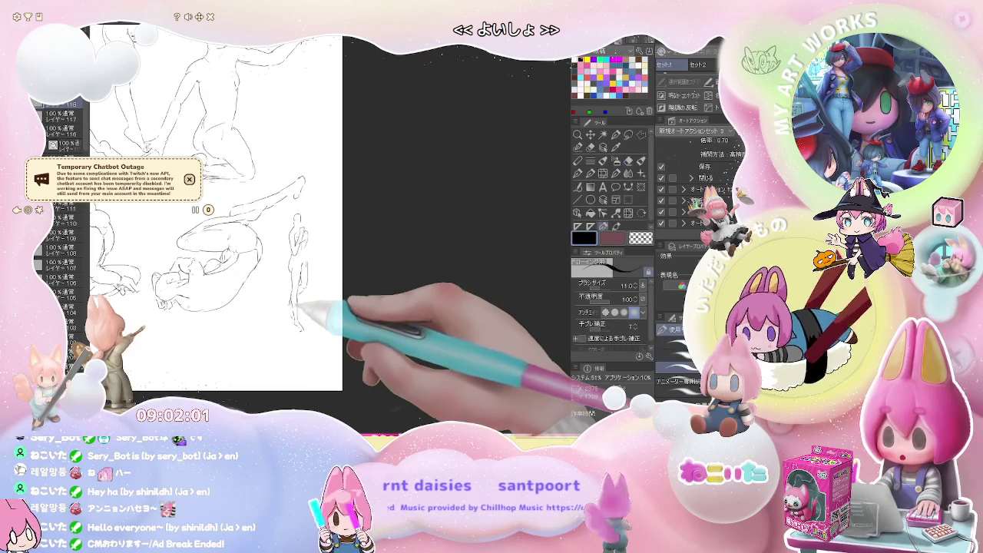
Clean up the small figure's stray lines, alternating between the eraser and the fine pen
key("e")
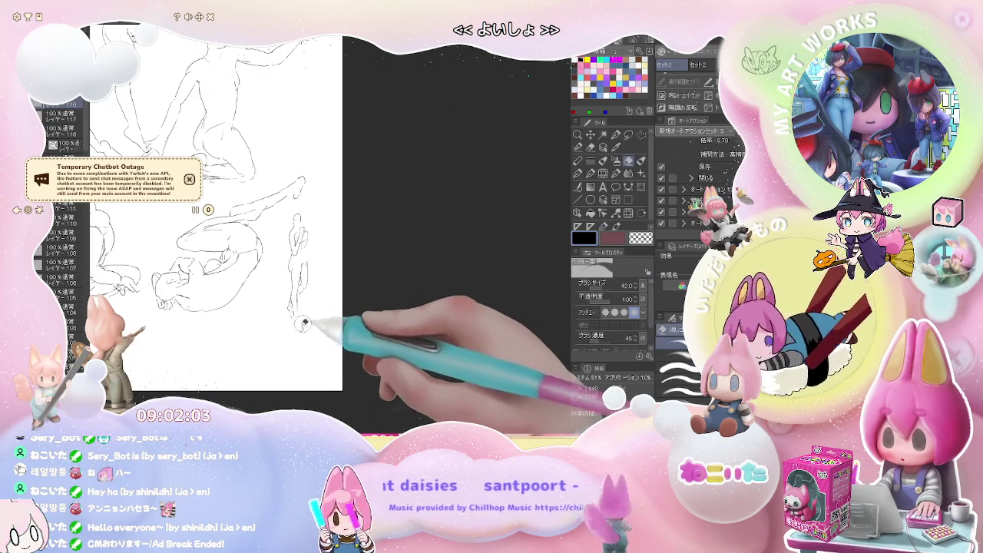
key("p")
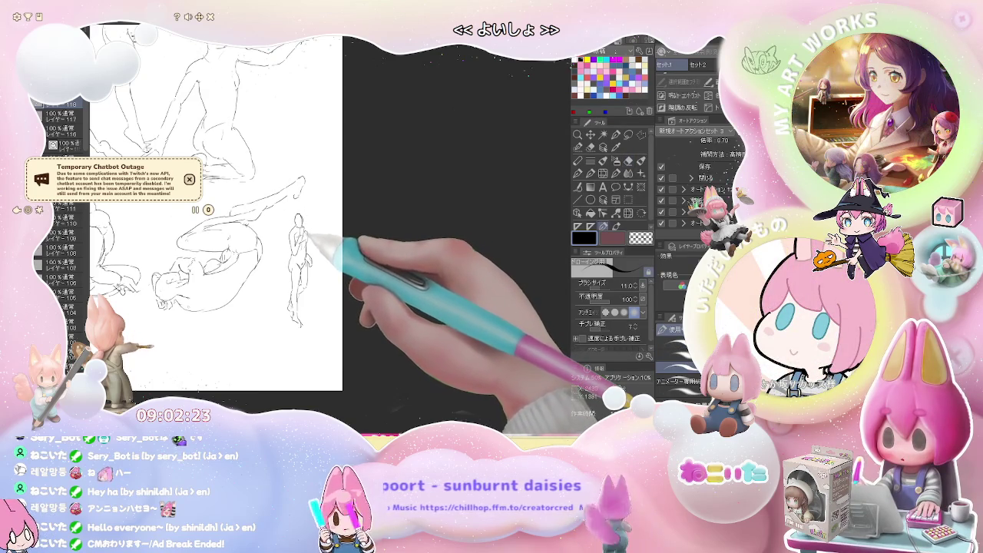
key("e")
key("p")
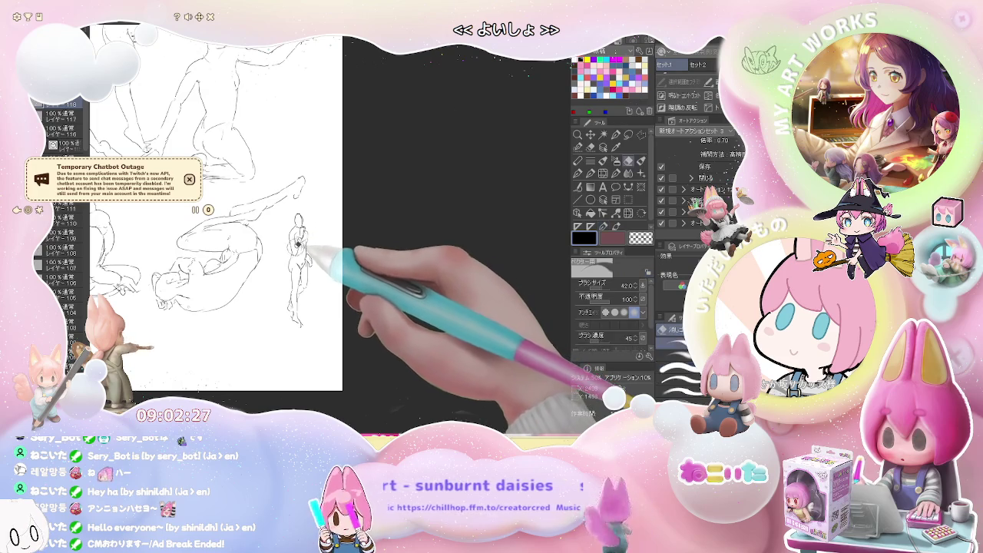
key("e")
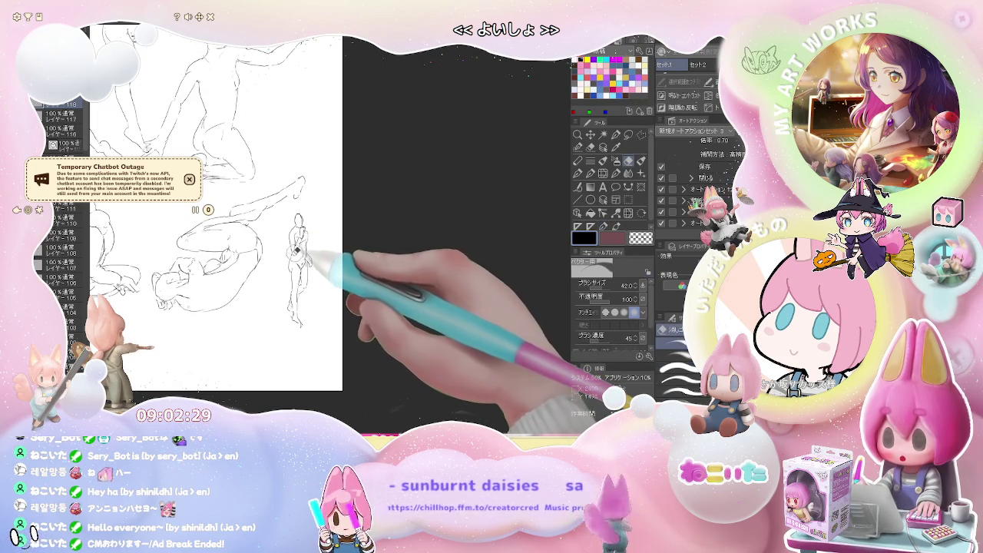
key("p")
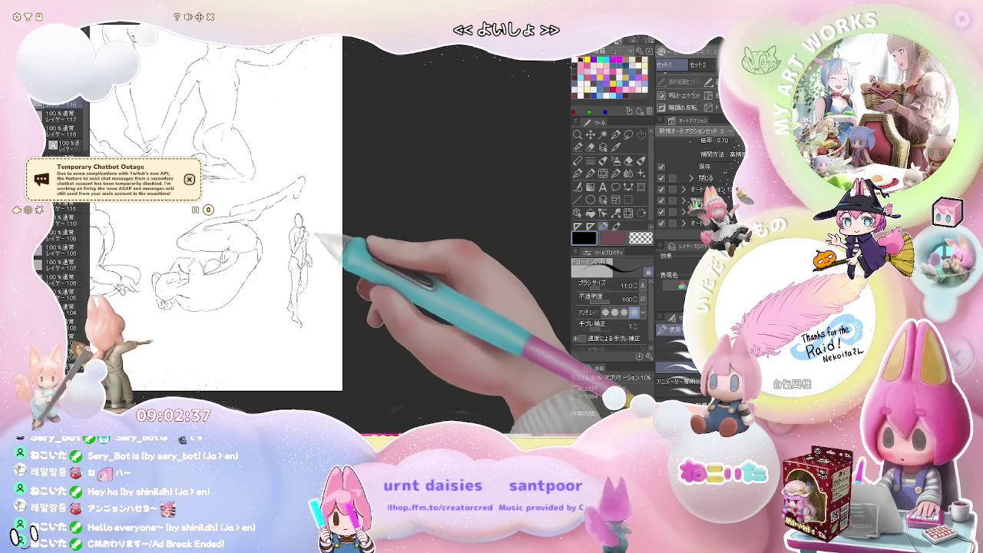
key("e")
key("p")
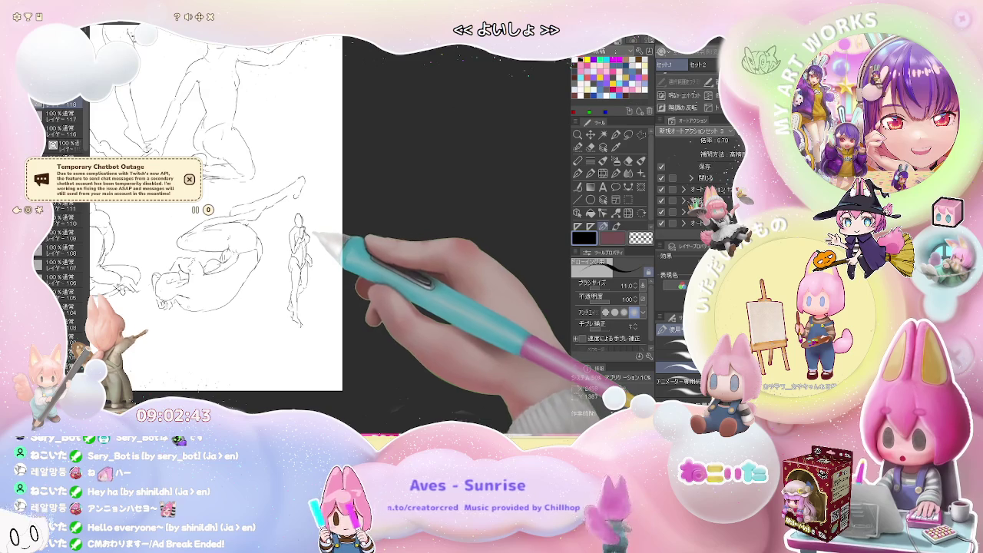
key("j")
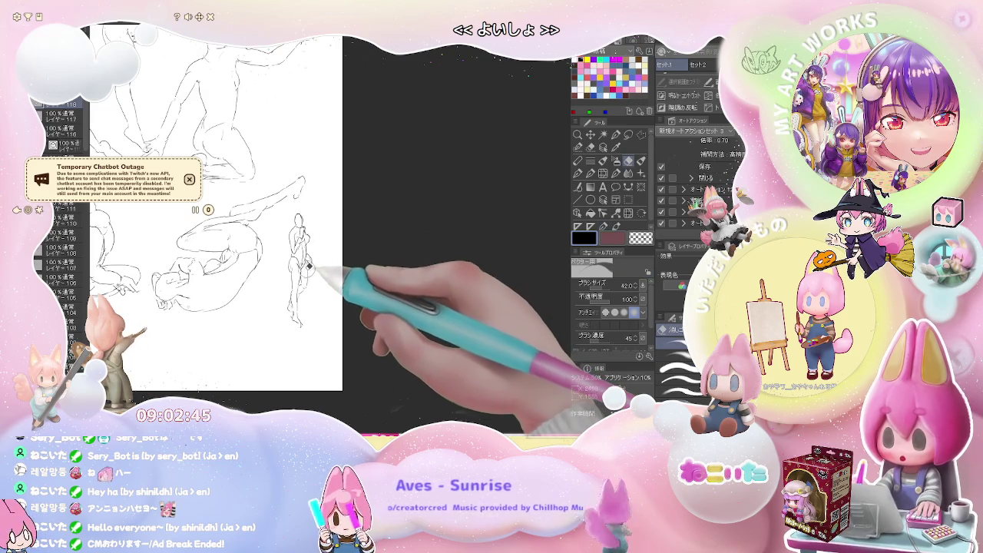
key("p")
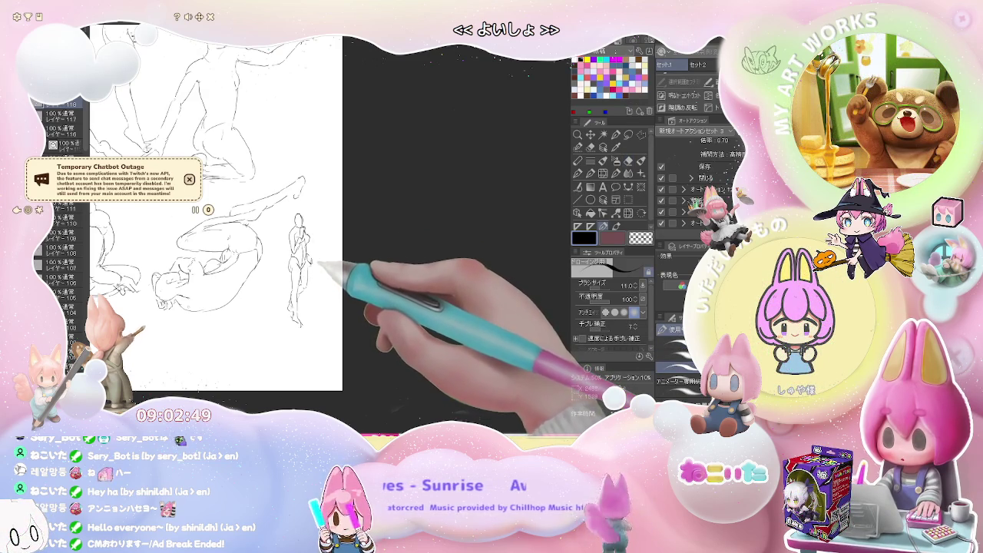
key("j")
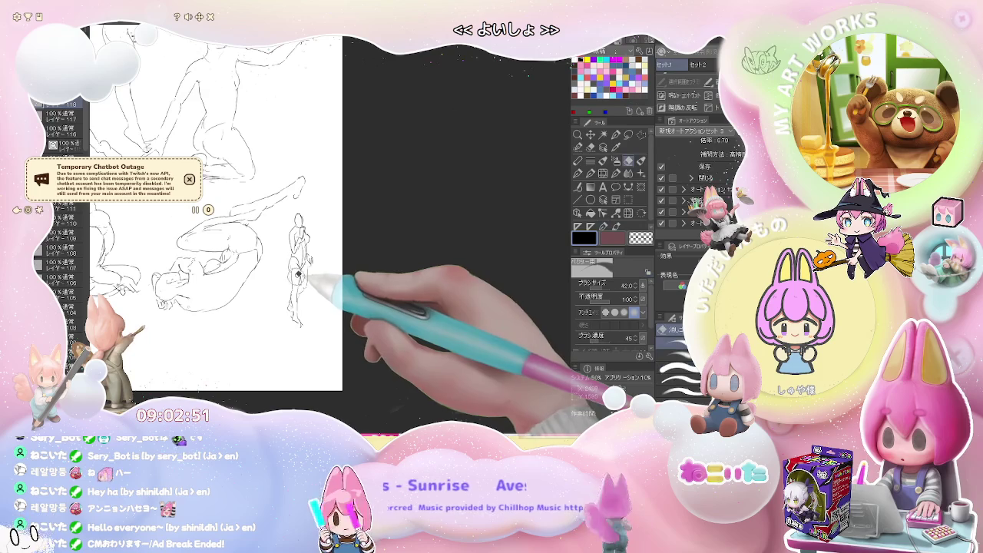
key("p")
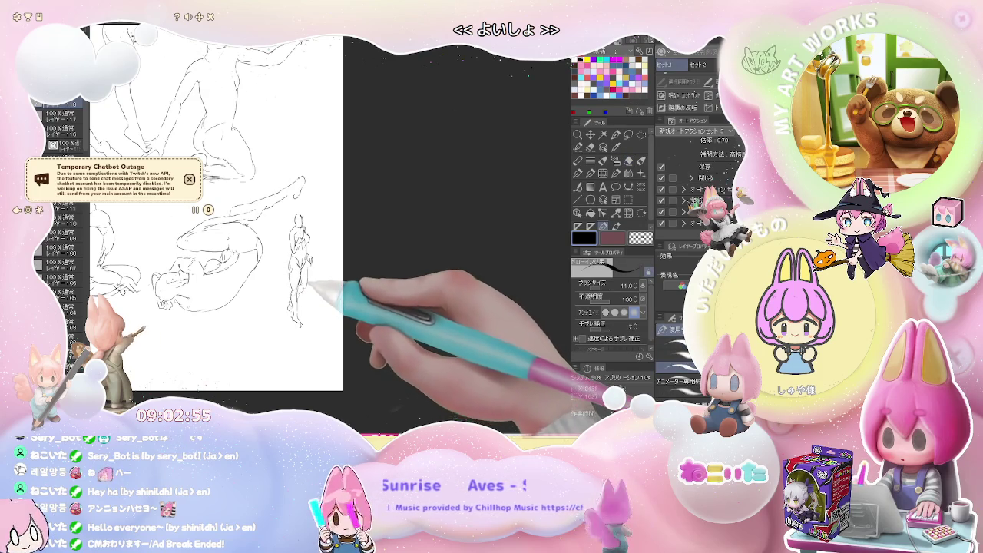
Start a new full-body figure beside the large pose with a first long stroke
key("j")
key("p")
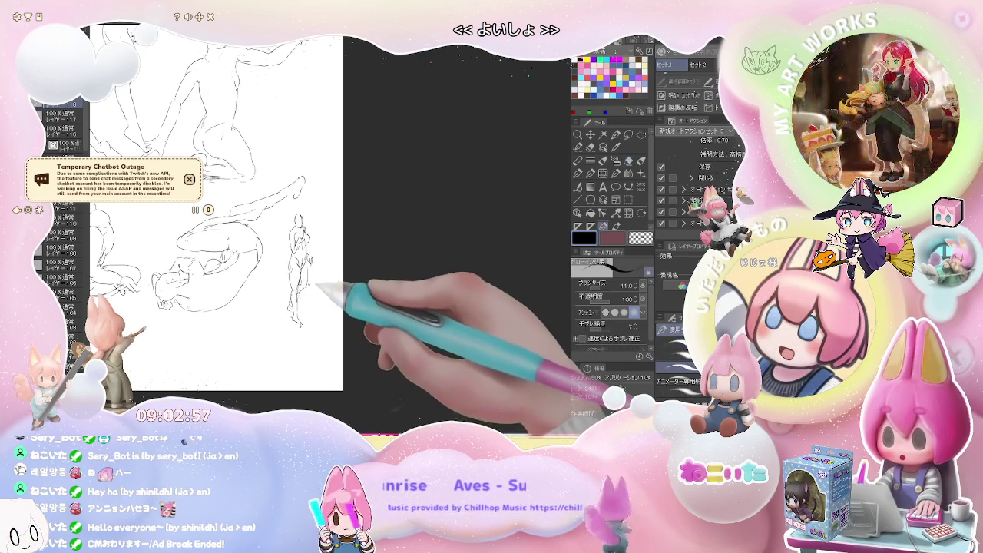
scroll(307, 286, "down", 3)
scroll(307, 286, "down", 2)
scroll(303, 288, "down", 2)
scroll(306, 286, "up", 2)
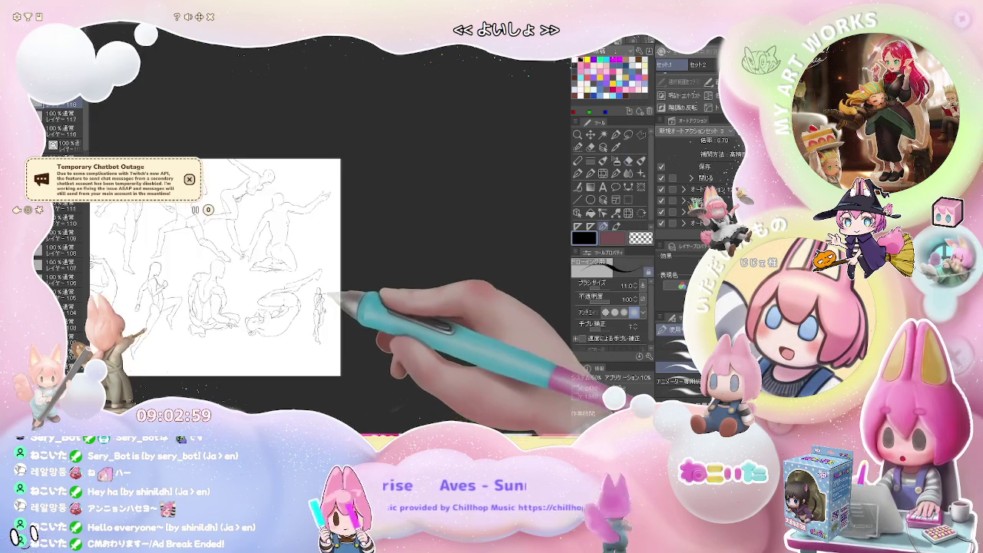
scroll(327, 291, "up", 2)
scroll(331, 274, "up", 2)
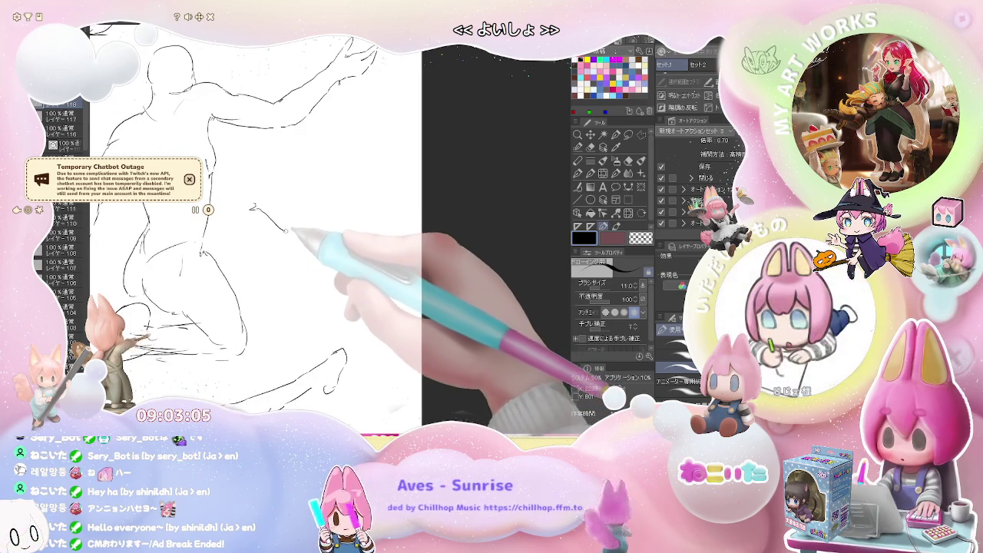
mouse_move(262, 209)
left_mouse_down()
mouse_move(298, 243)
mouse_move(283, 255)
mouse_move(295, 290)
left_mouse_up()
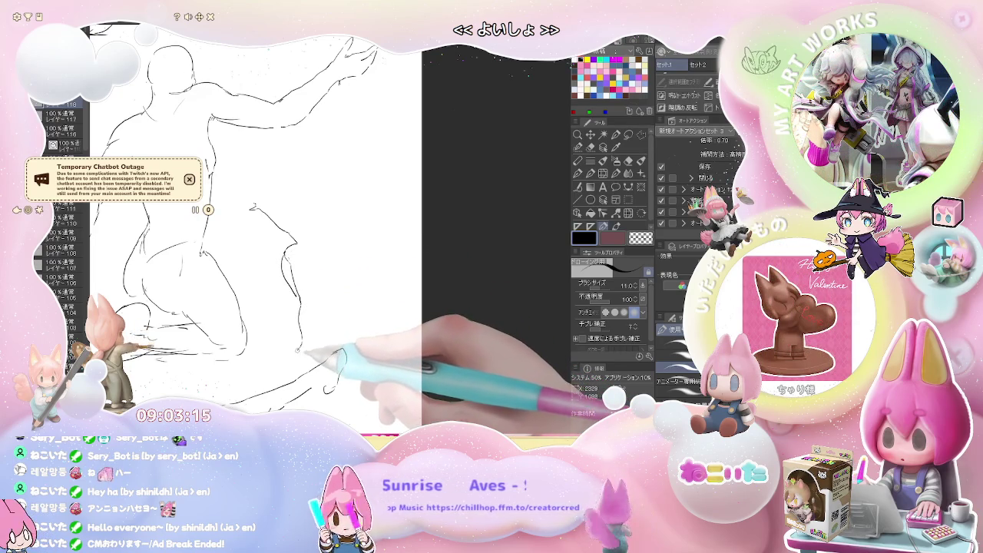
Sketch the new figure's leg from the foot up to the hip, with a mark near the foot
key("e")
key("p")
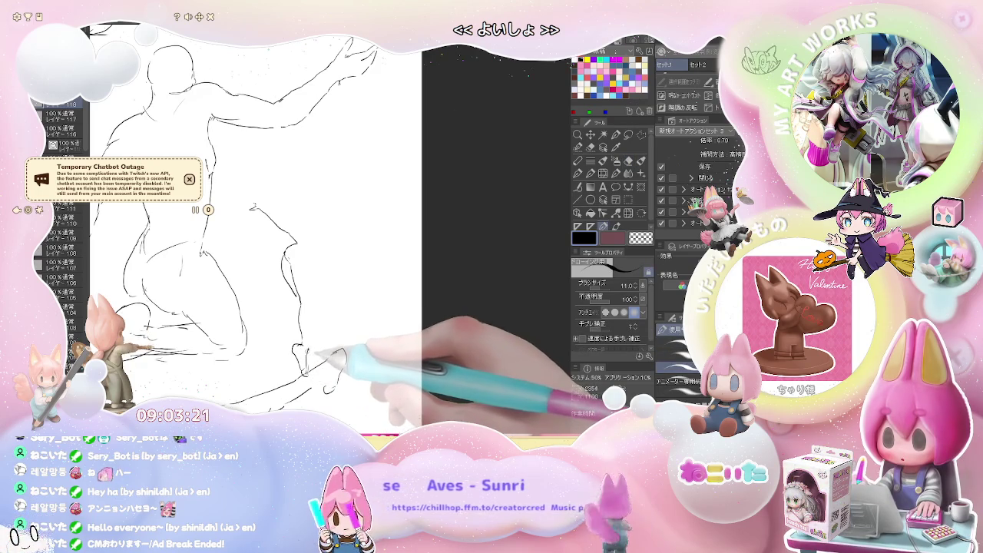
left_click_drag(311, 353, 316, 300)
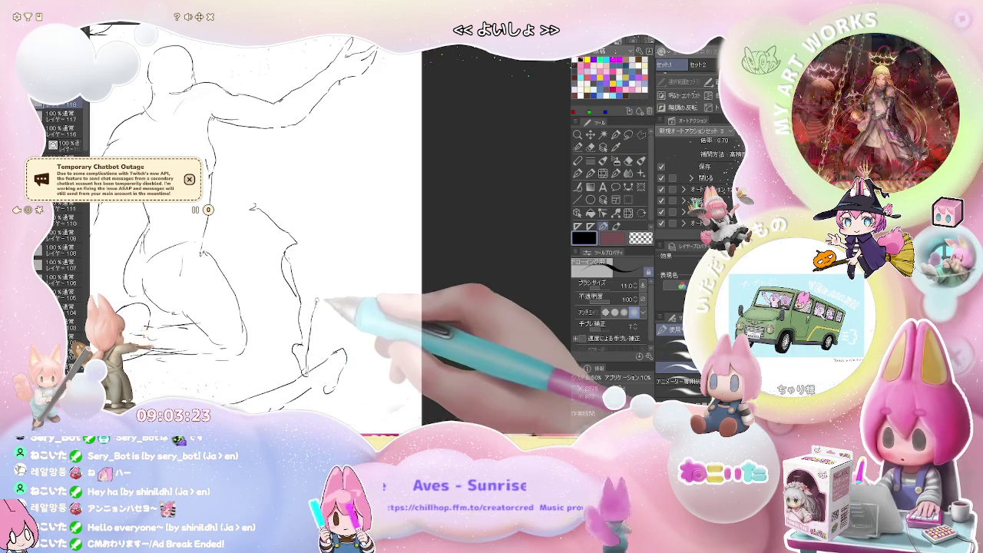
left_click_drag(311, 257, 316, 303)
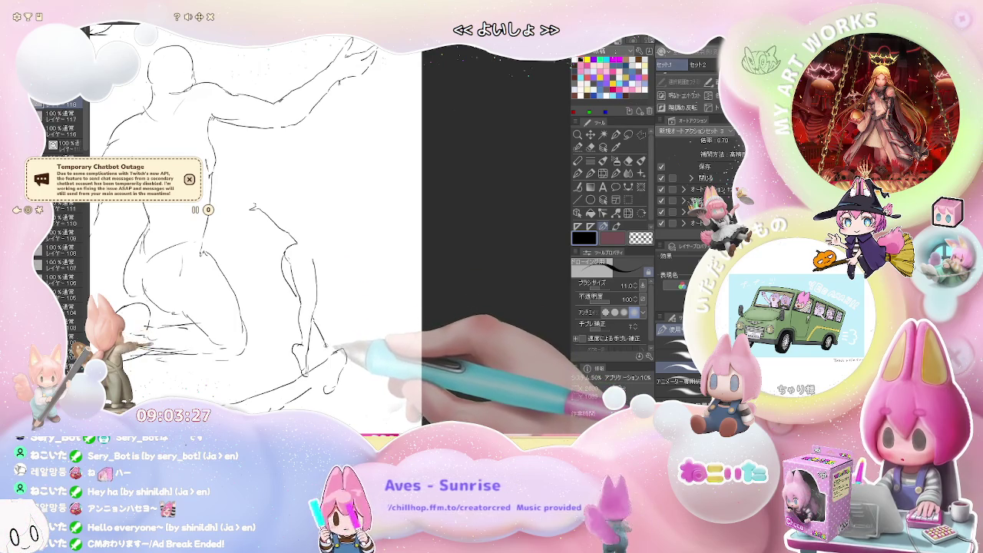
left_click_drag(323, 345, 329, 351)
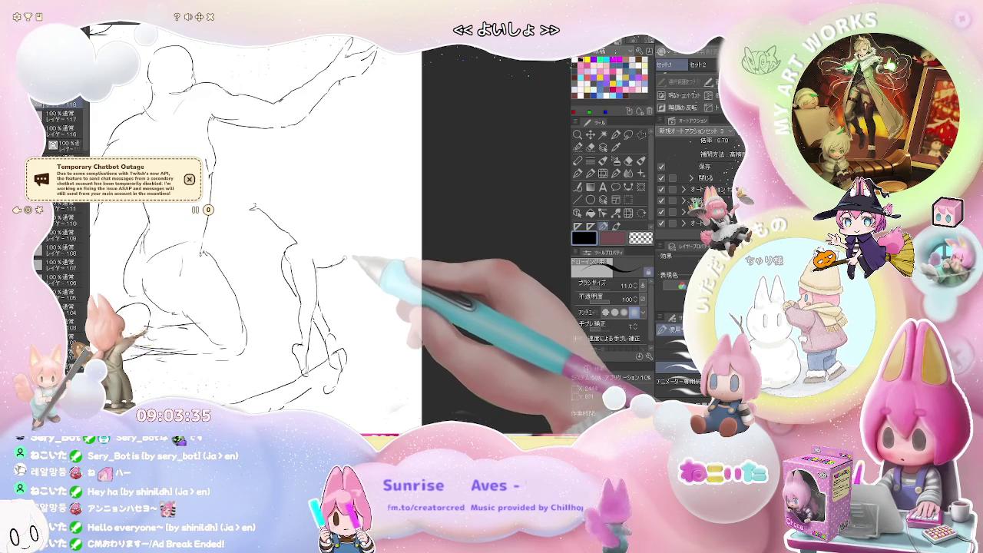
Rough in the figure's torso, shoulder, raised arm and a curved side contour
left_click_drag(319, 265, 344, 257)
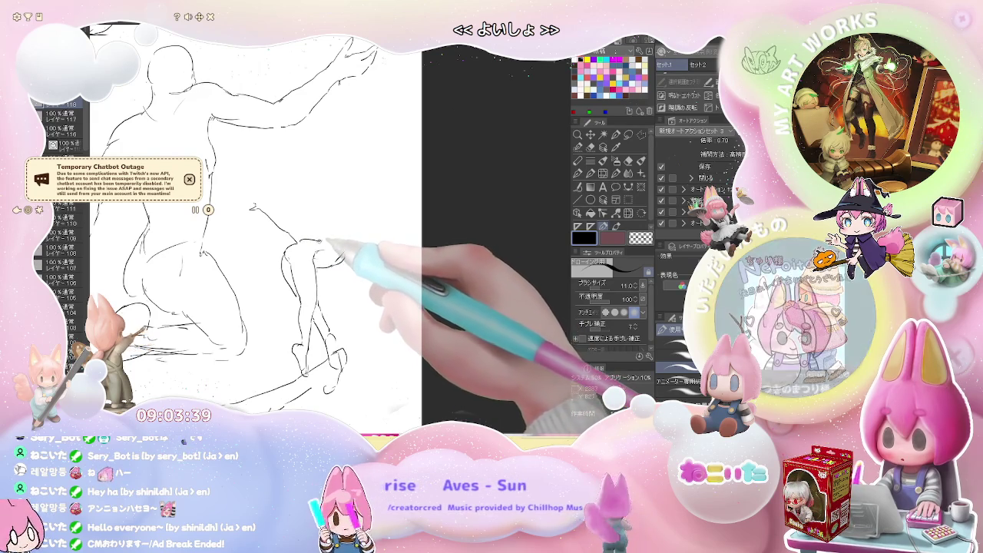
left_click_drag(330, 242, 351, 227)
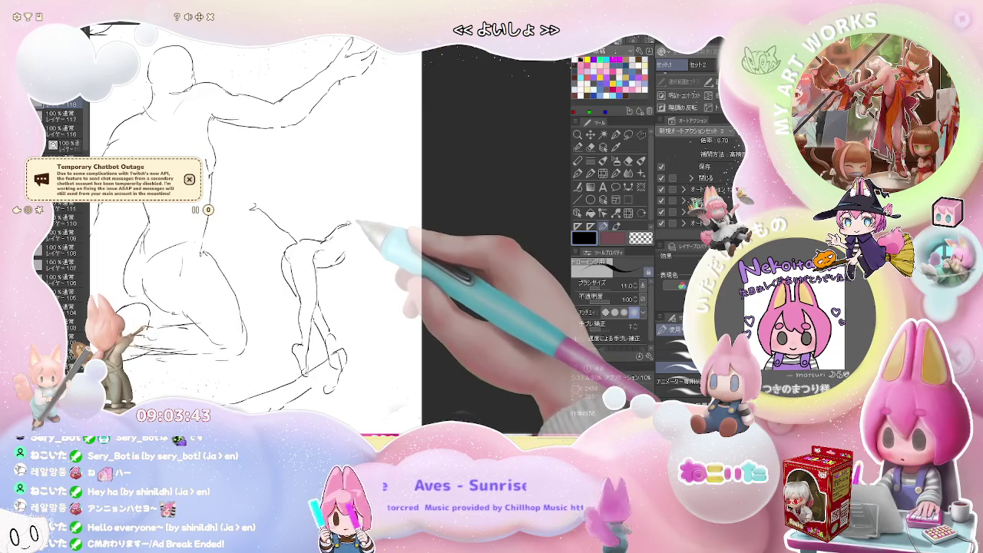
left_click_drag(338, 206, 342, 216)
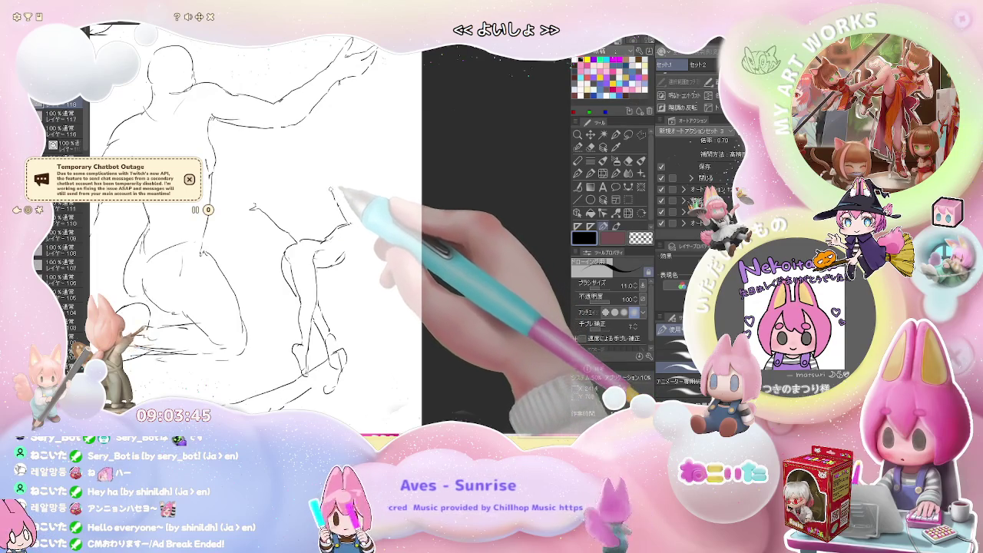
left_click_drag(323, 163, 362, 244)
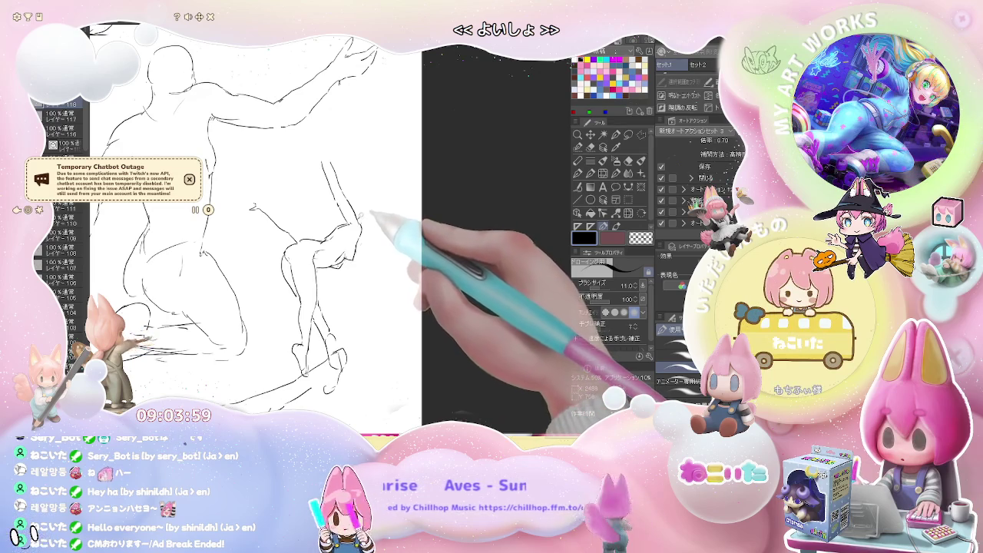
left_click_drag(359, 218, 372, 242)
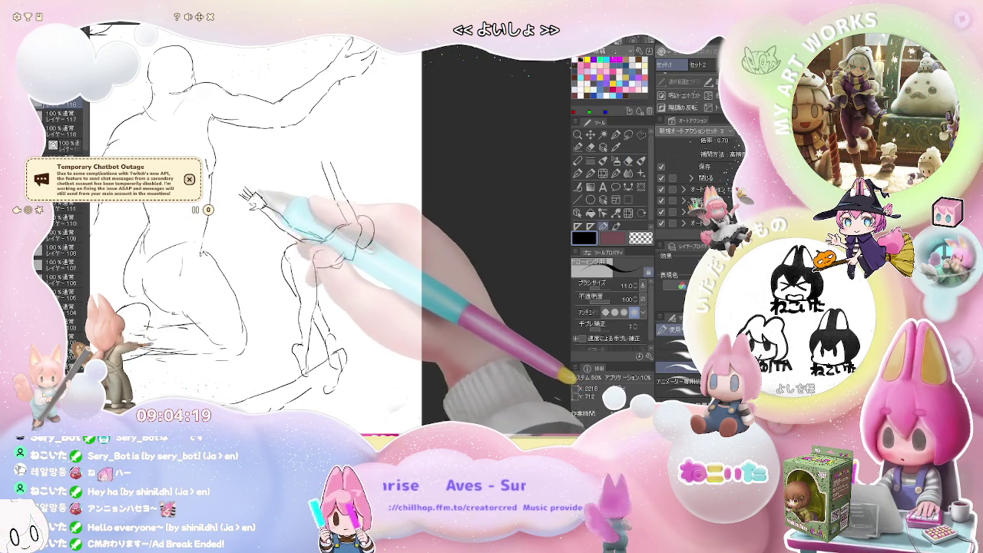
Define the raised hand's fingers, then bring up a blank canvas with a 3x3 grid
key("e")
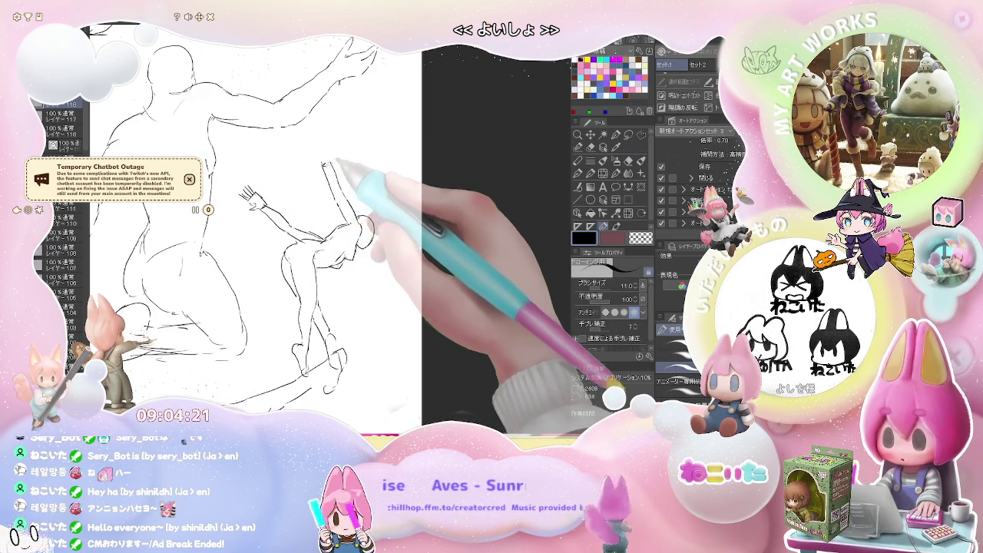
key("p")
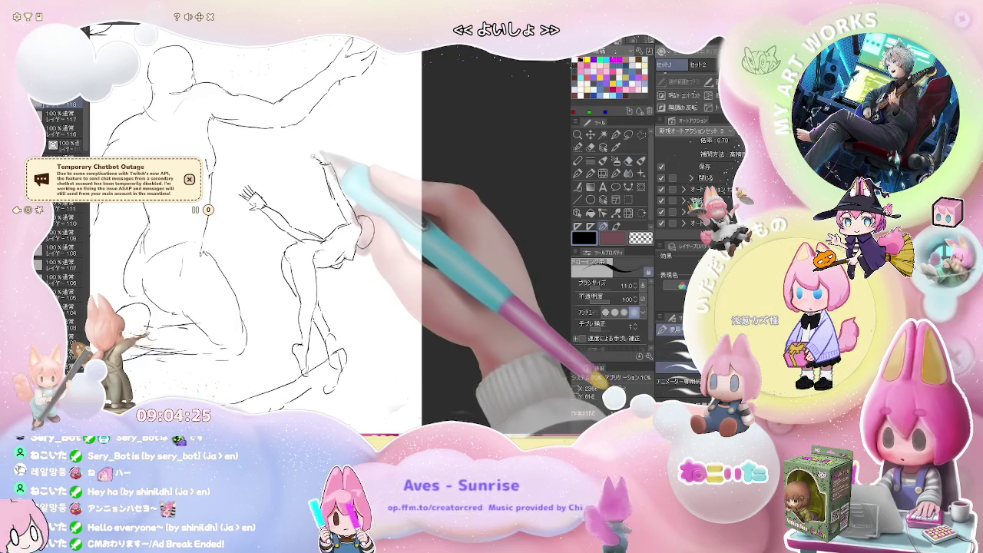
left_click_drag(329, 164, 315, 151)
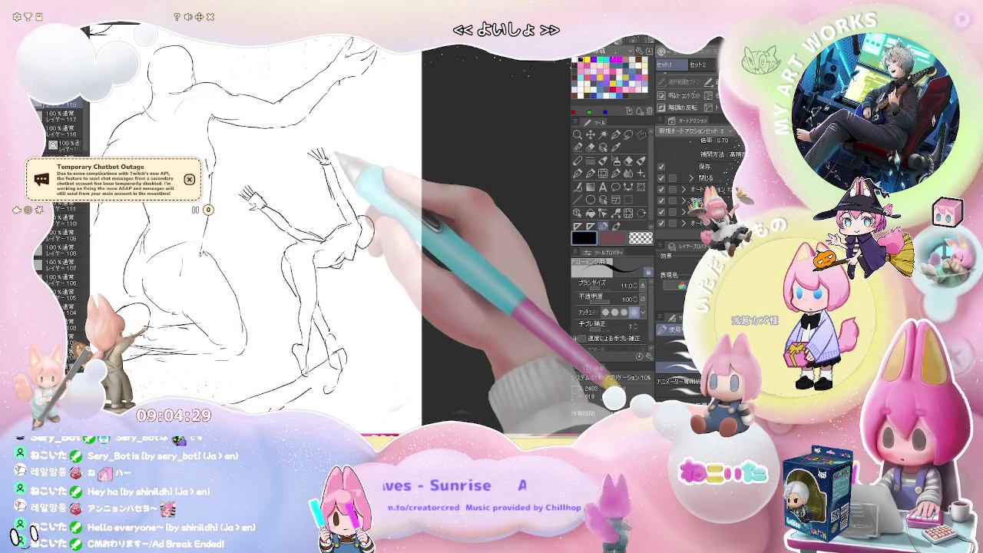
key("ctrl+minus")
key("ctrl+minus")
key("ctrl+minus")
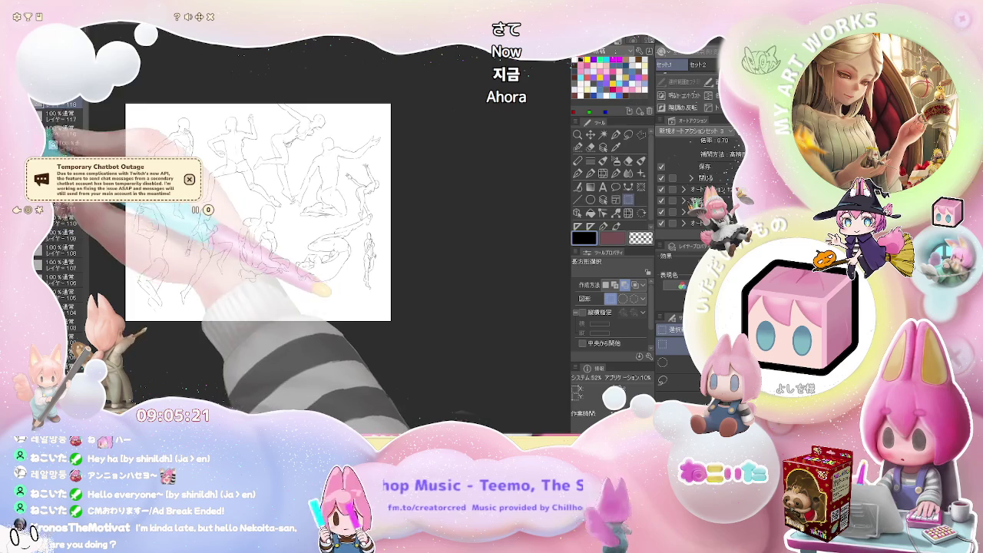
key("ctrl+@")
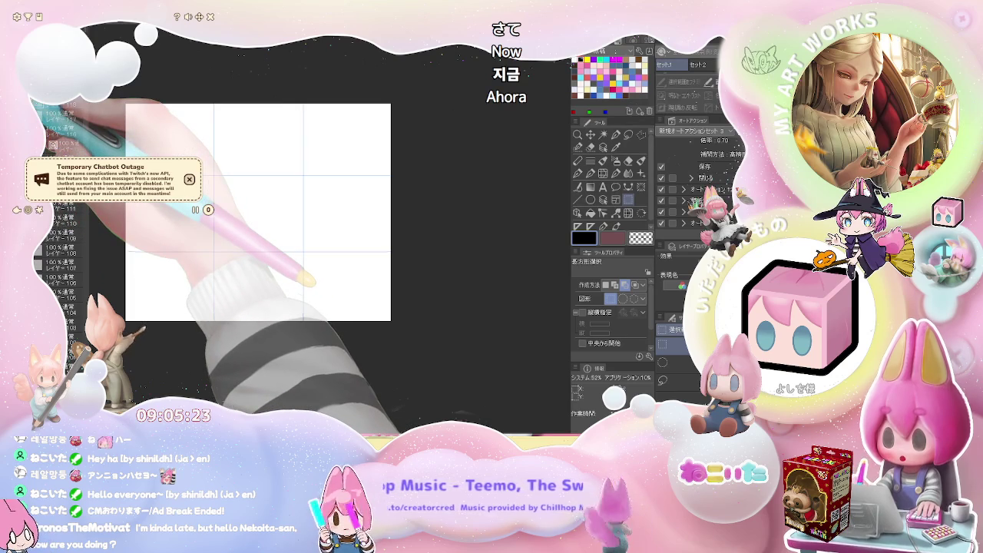
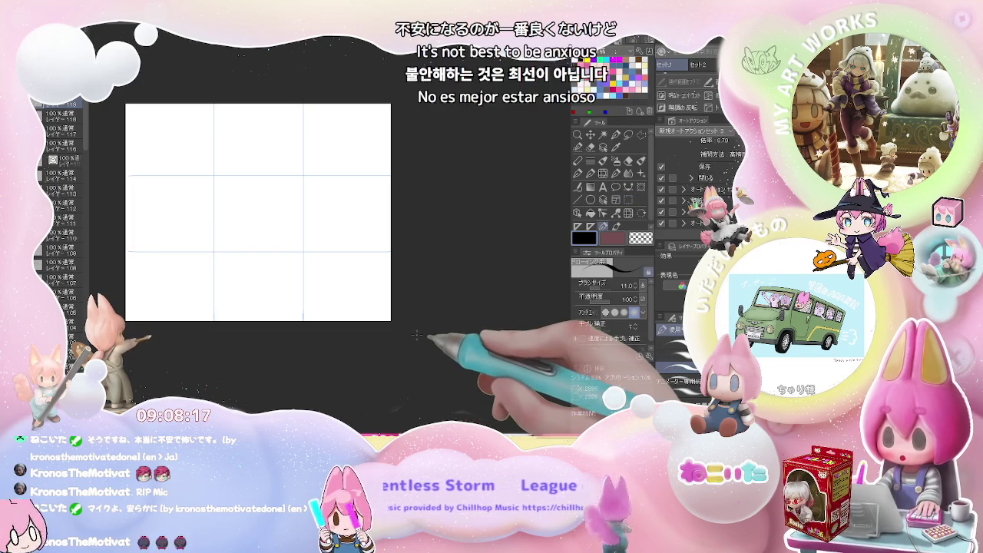
Select the Pen tool and pan the blank three-by-three grid canvas into position
key("p")
left_click_drag(321, 301, 381, 315)
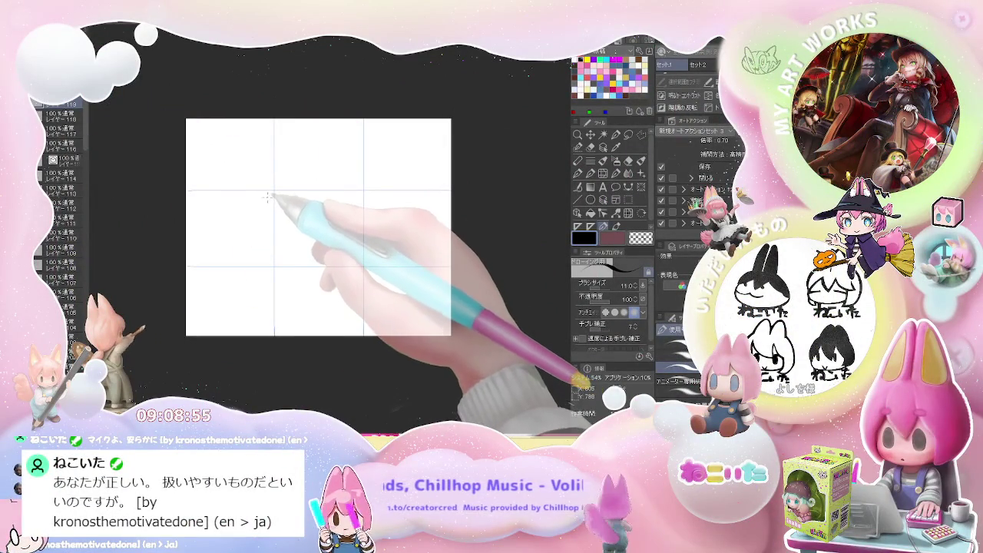
left_click_drag(268, 201, 304, 256)
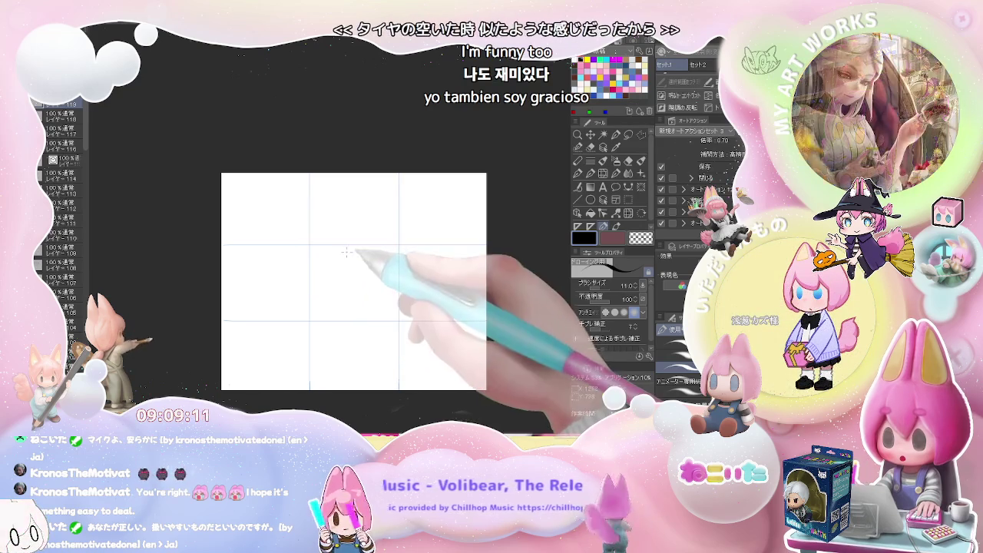
Zoom in on the grid canvas and centre the centre-left cell in view
scroll(345, 261, "up", 1)
scroll(345, 269, "up", 1)
scroll(344, 278, "up", 1)
left_click_drag(344, 277, 279, 243)
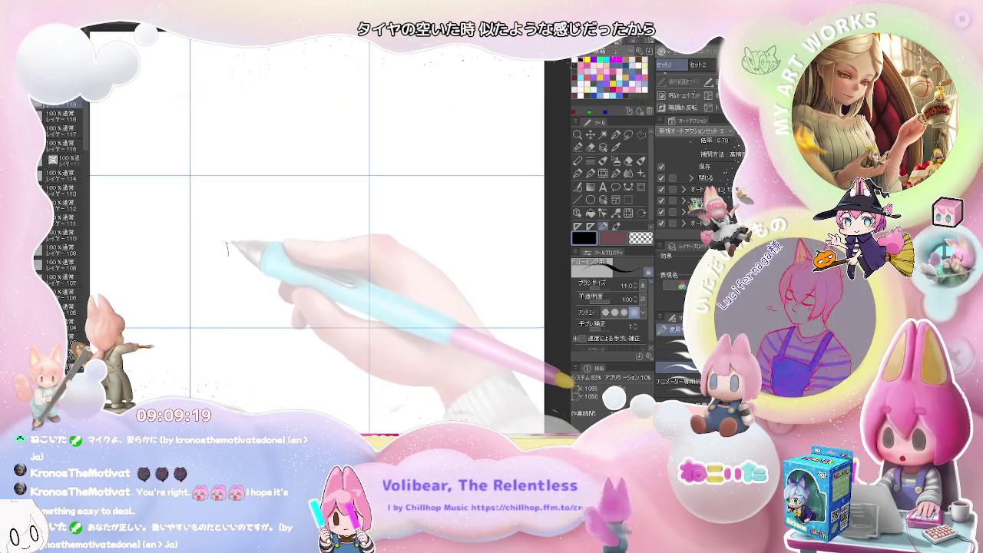
Draw the first rough outline strokes of the sketch in the centre-left grid cell
left_click_drag(229, 240, 241, 251)
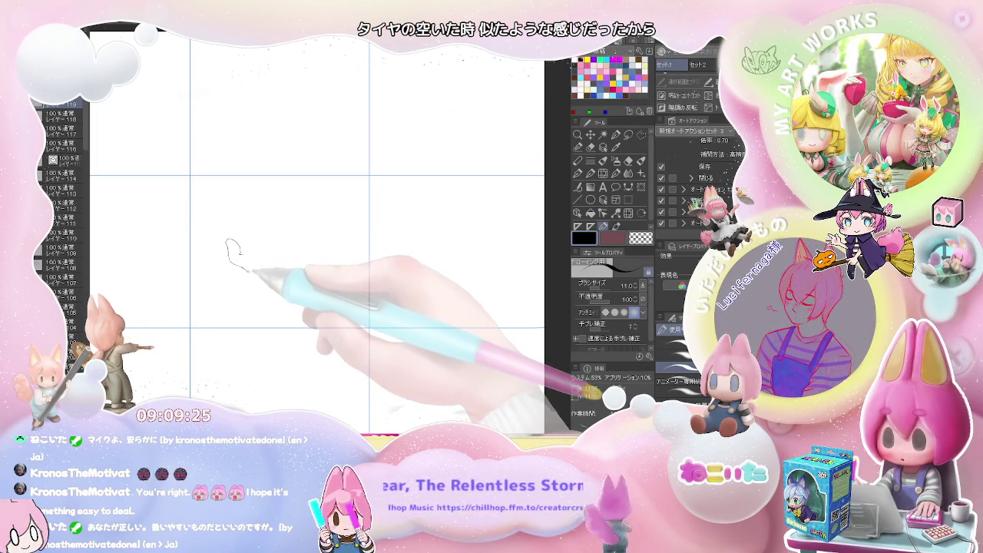
mouse_move(251, 271)
left_mouse_down()
mouse_move(271, 292)
mouse_move(247, 256)
left_mouse_up()
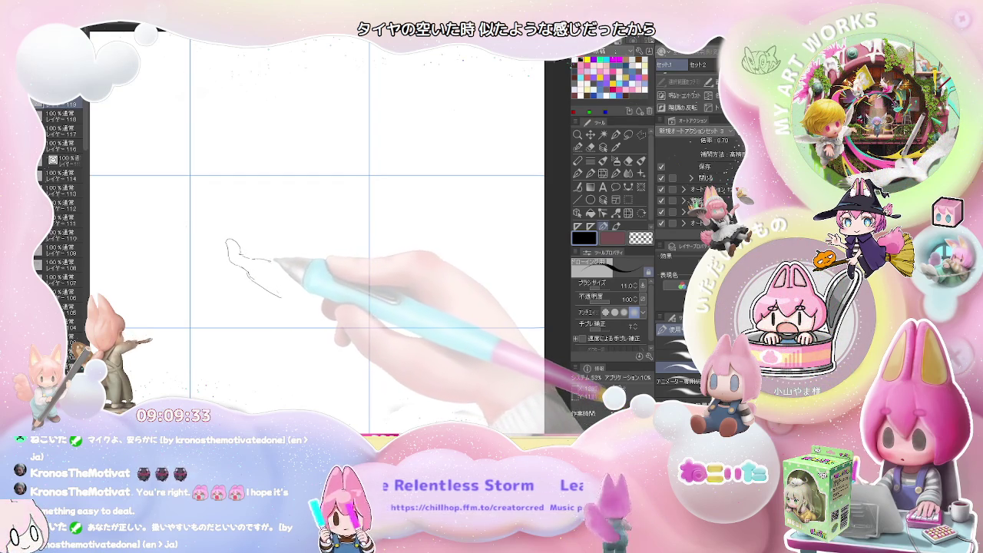
left_click_drag(254, 258, 300, 280)
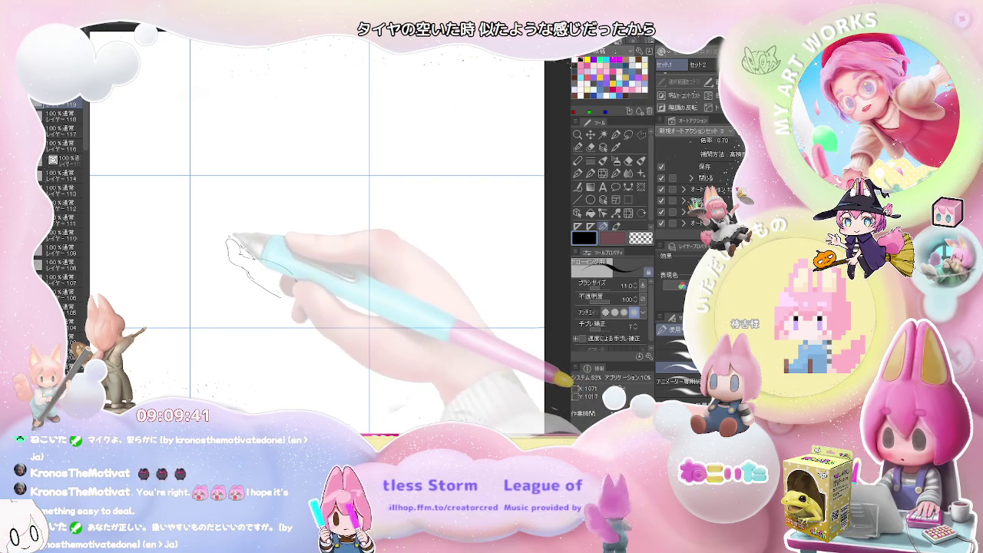
left_click_drag(228, 239, 239, 213)
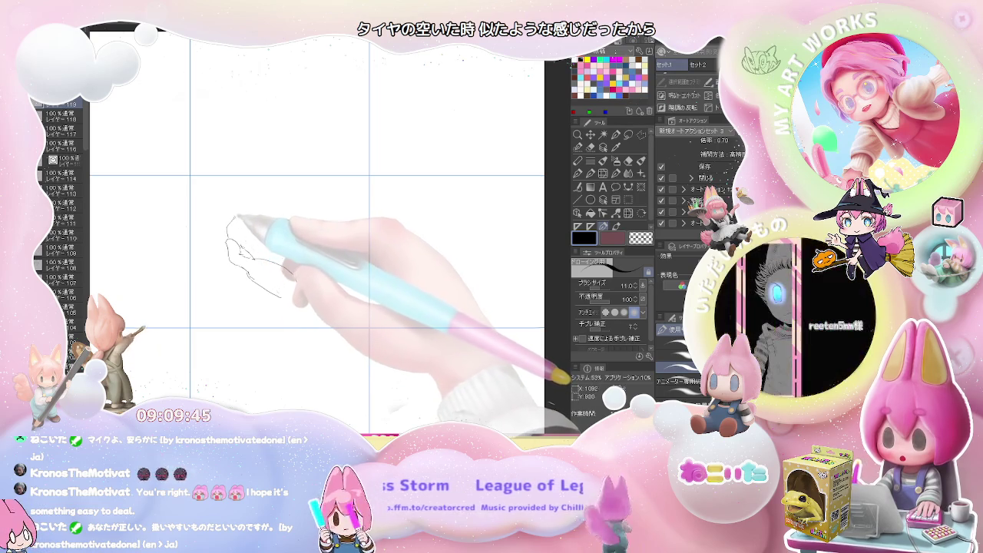
left_click_drag(235, 245, 294, 281)
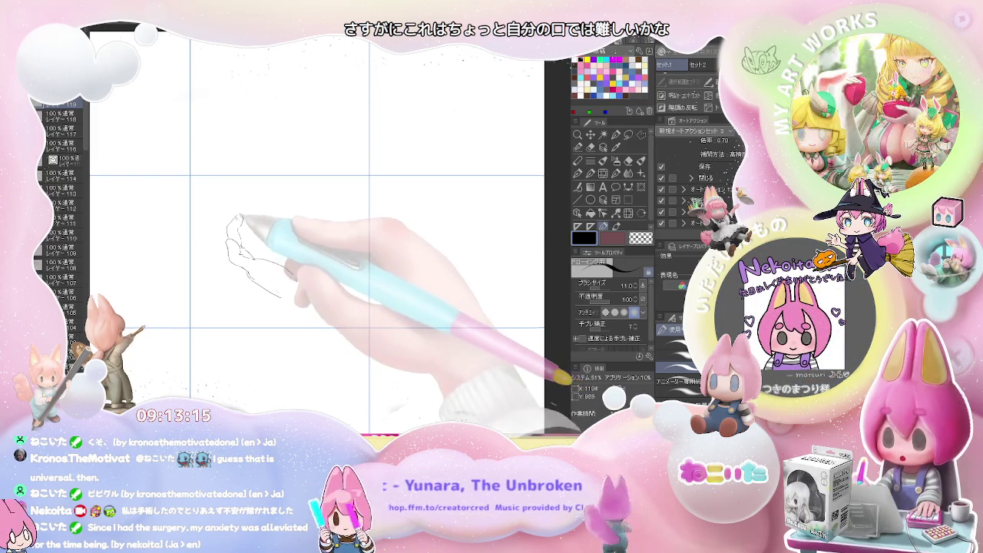
Add elongated spread-finger outlines to the open hand, erasing stray strokes, then zoom out
left_click_drag(219, 254, 247, 231)
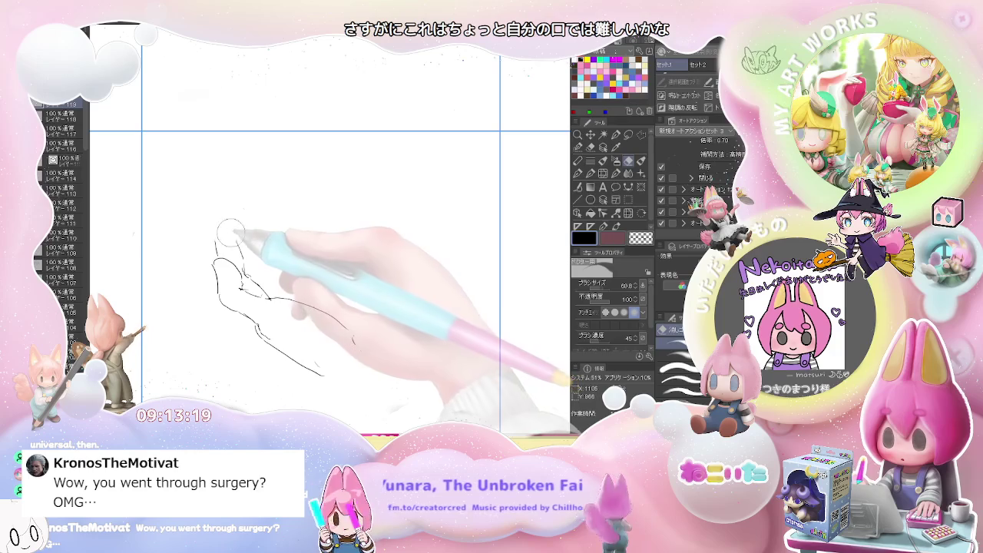
key("p")
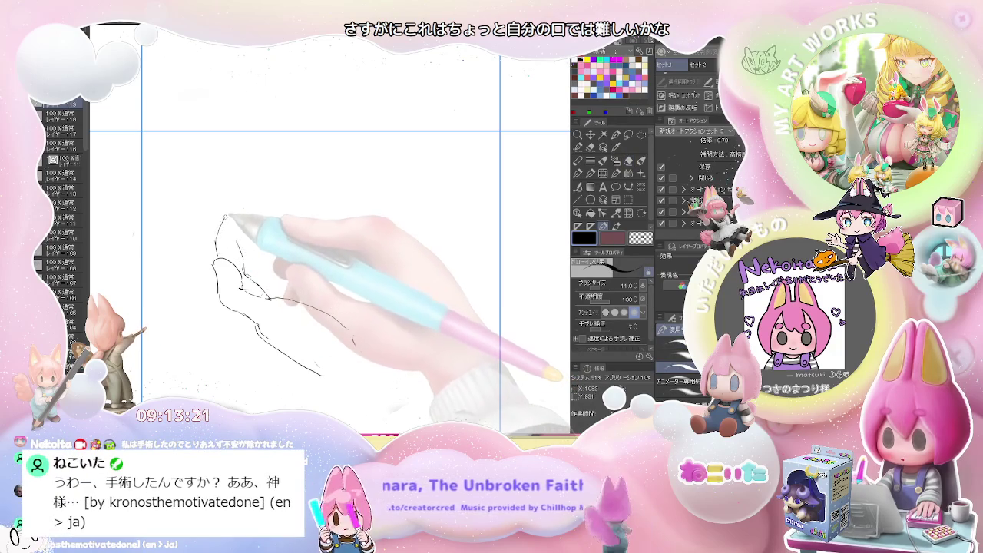
key("e")
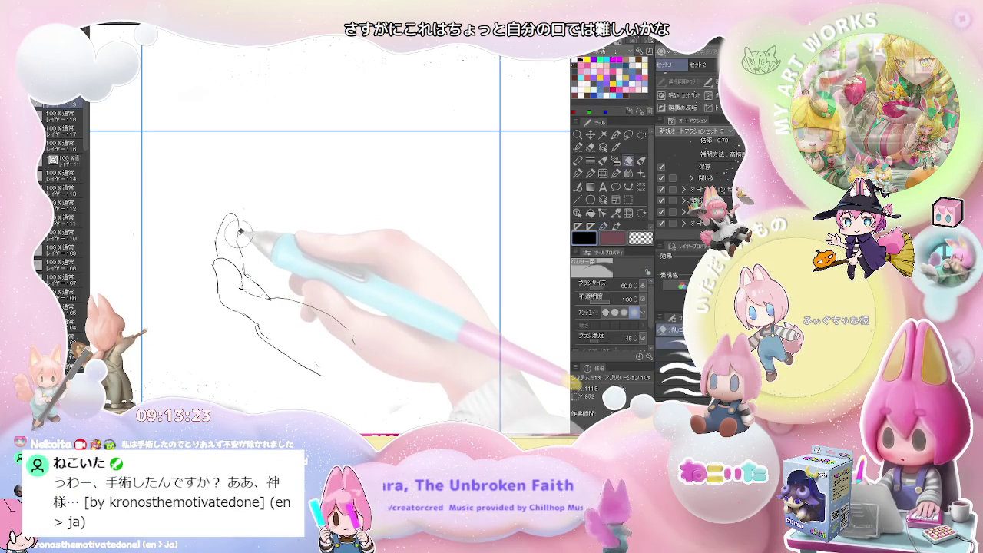
left_click_drag(241, 232, 235, 245)
key("p")
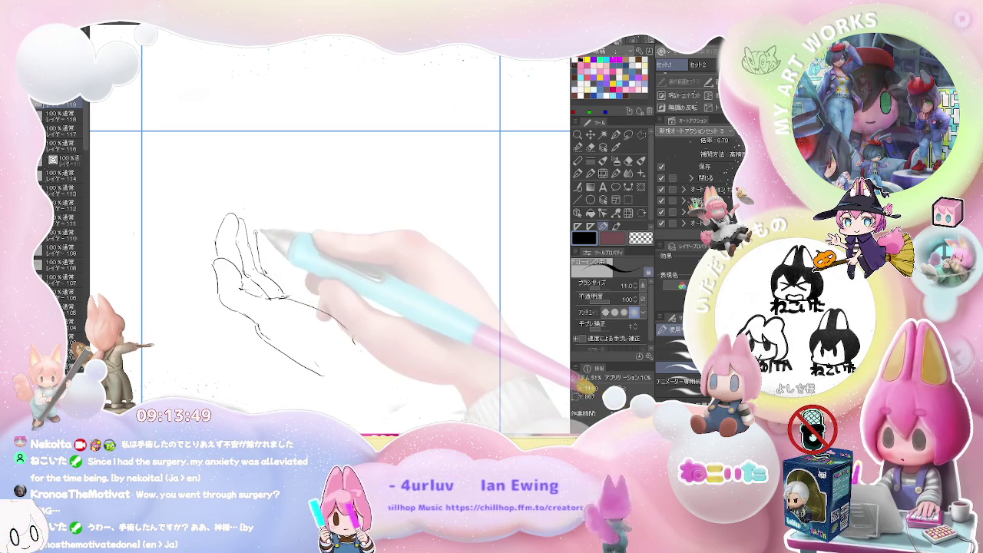
left_click_drag(258, 223, 278, 247)
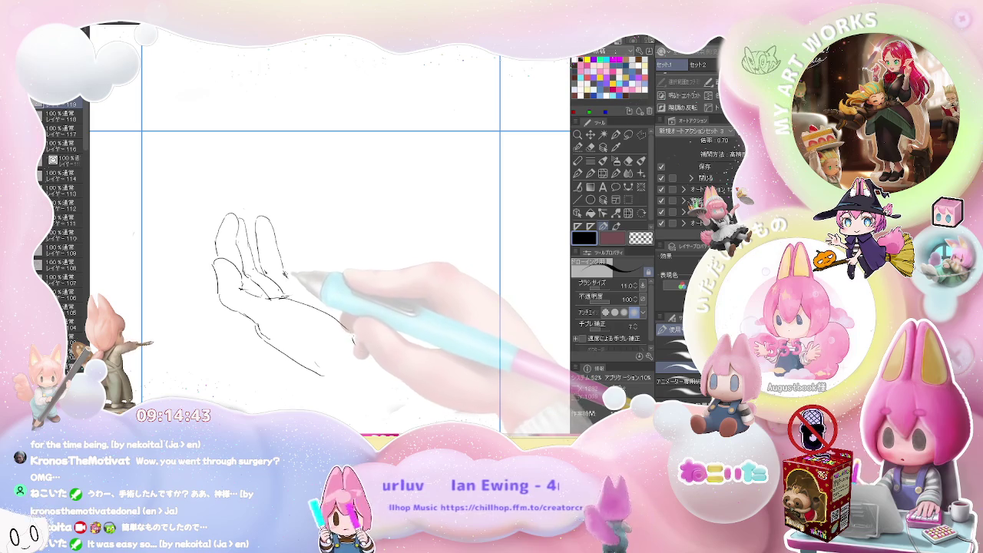
key("ctrl+minus")
key("ctrl+minus")
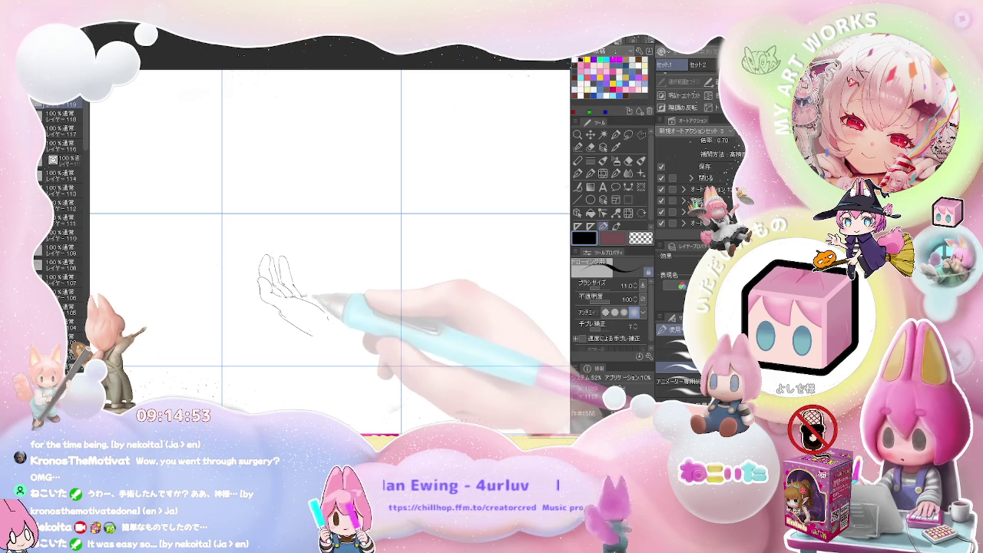
Erase and redraw the wrist and forearm lines below the open hand's palm
scroll(307, 296, "up", 2)
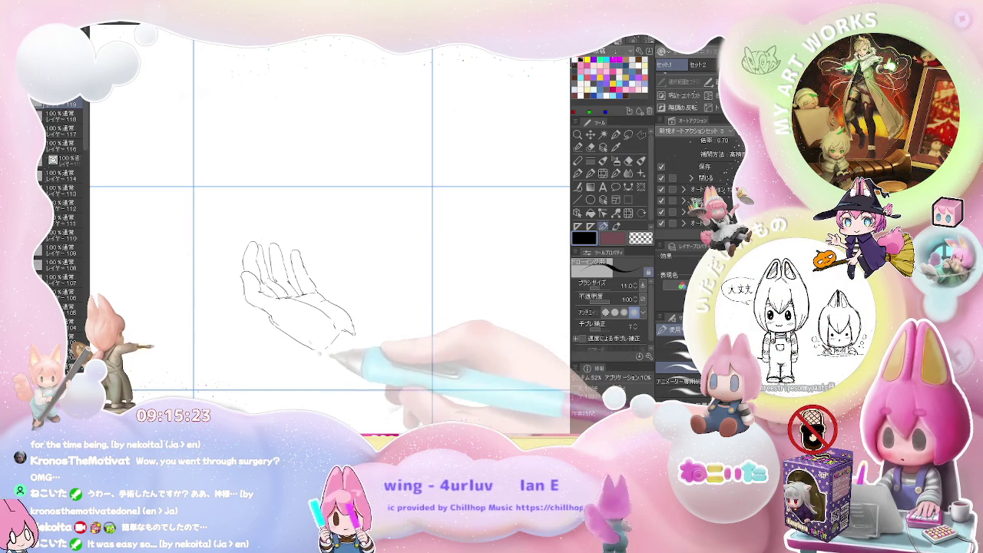
mouse_move(327, 354)
left_mouse_down()
mouse_move(324, 297)
mouse_move(328, 321)
left_mouse_up()
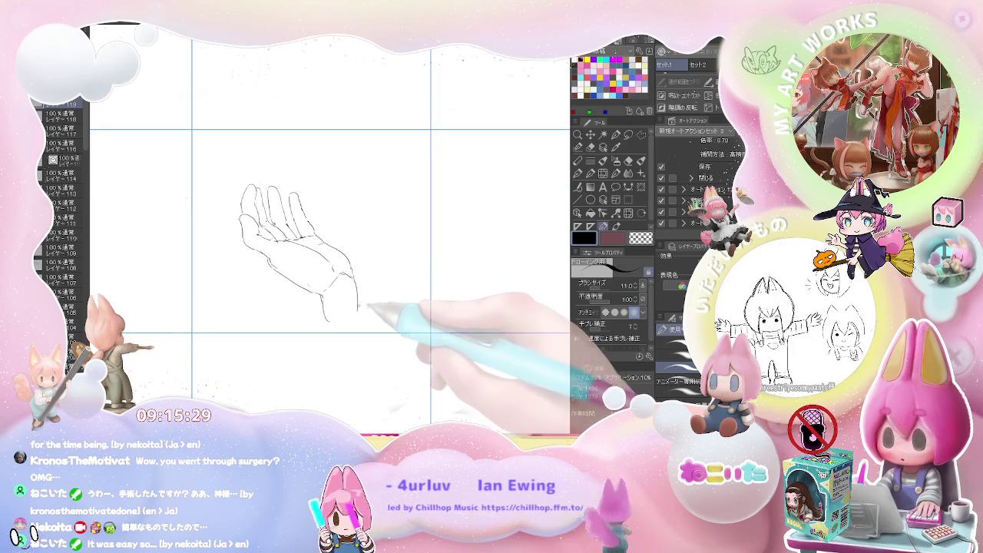
key("e")
key("p")
left_click_drag(325, 301, 321, 324)
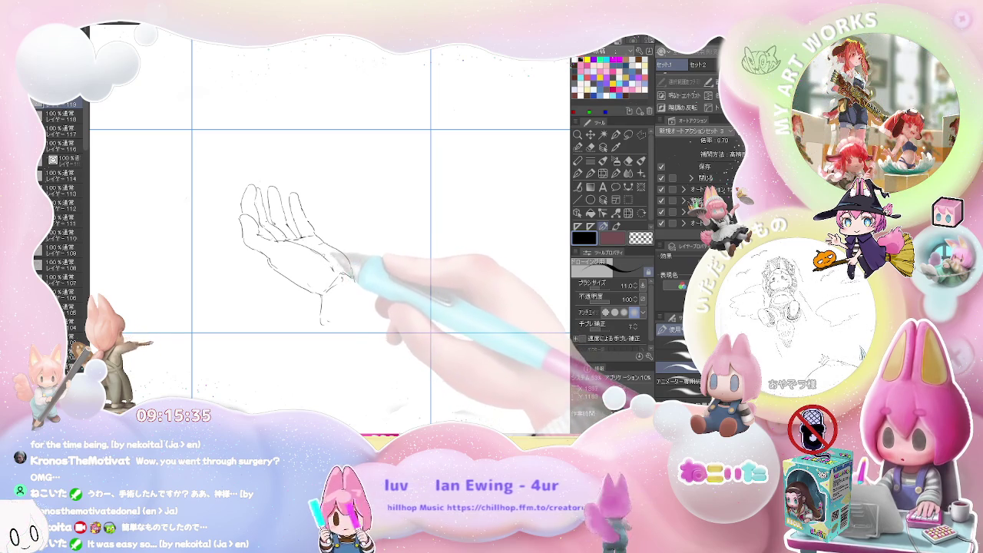
key("ctrl+minus")
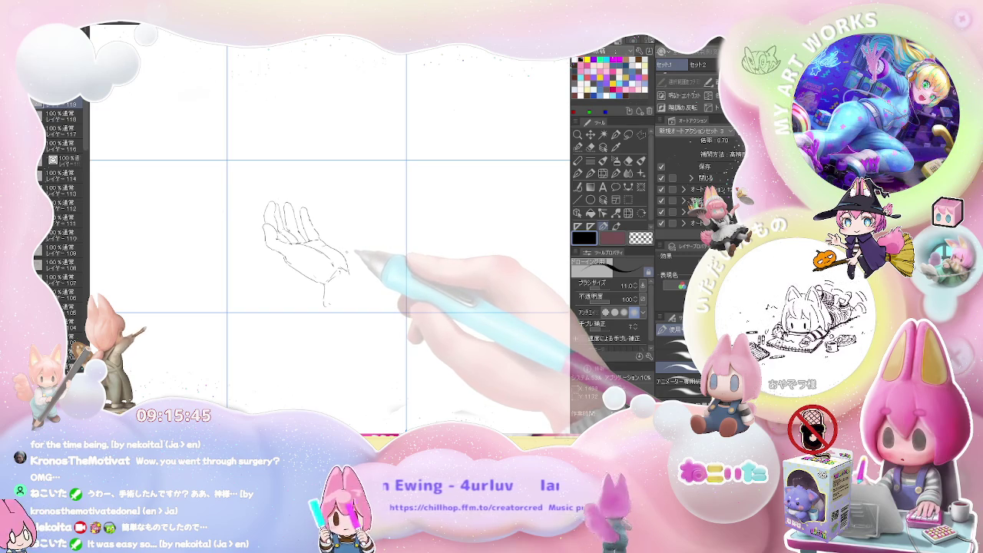
scroll(355, 254, "down", 2)
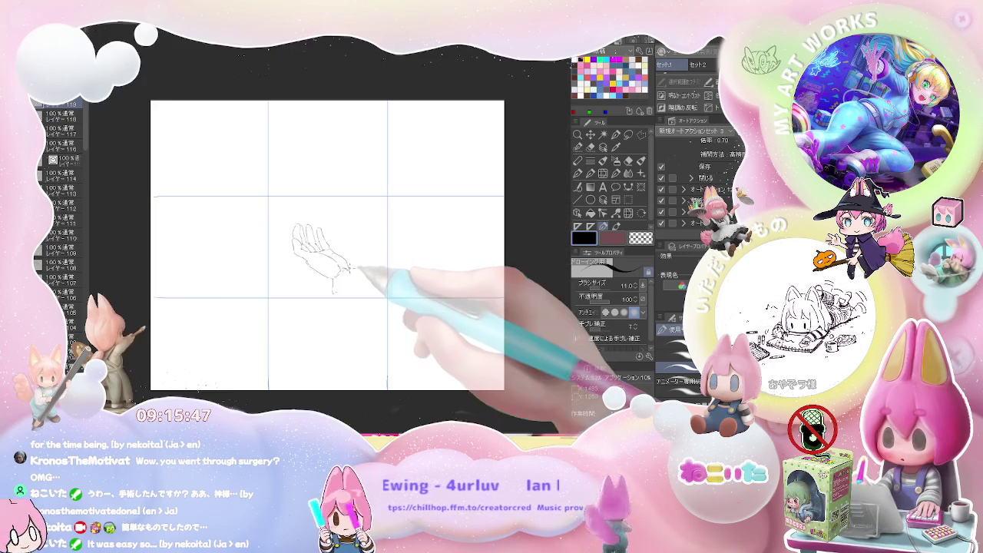
left_click_drag(390, 275, 299, 278)
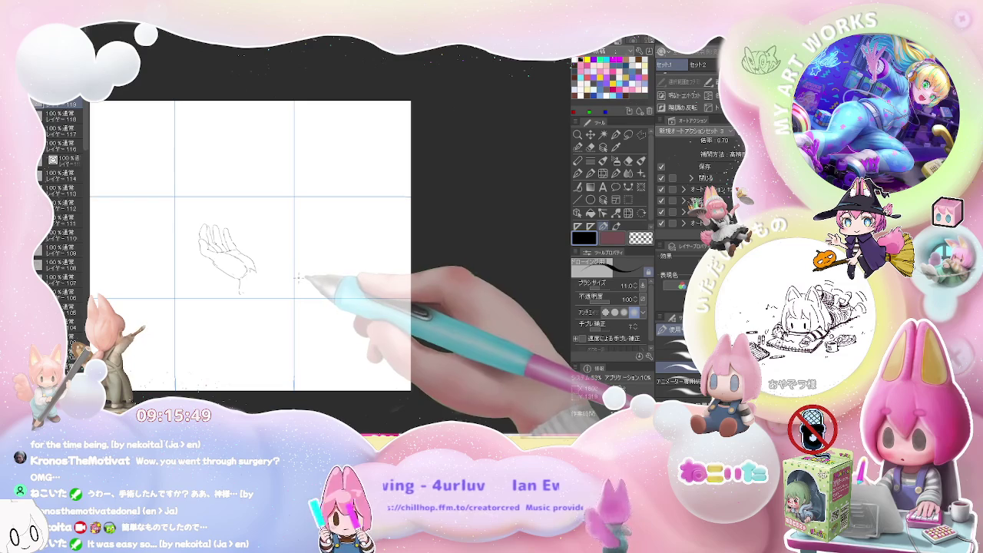
scroll(208, 238, "up", 2)
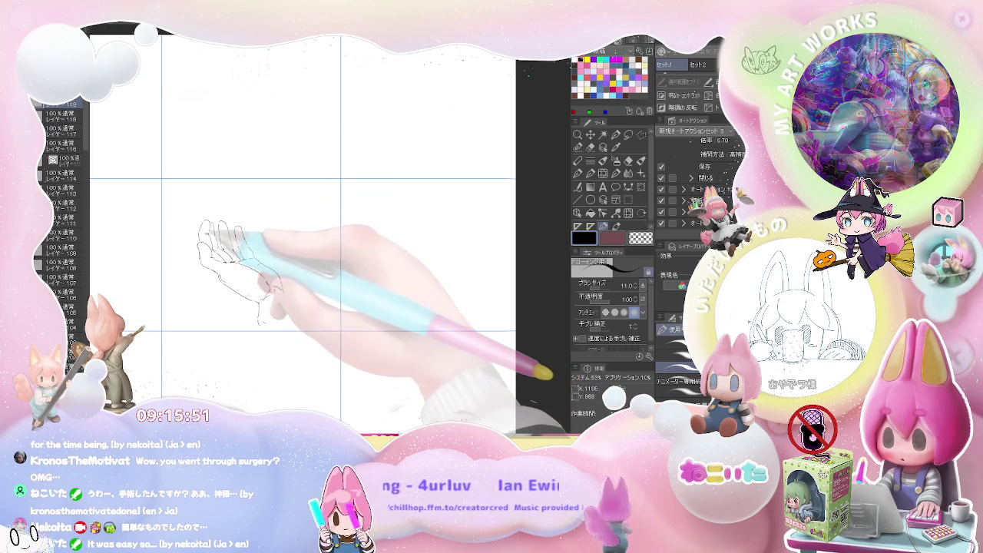
left_click_drag(325, 259, 233, 271)
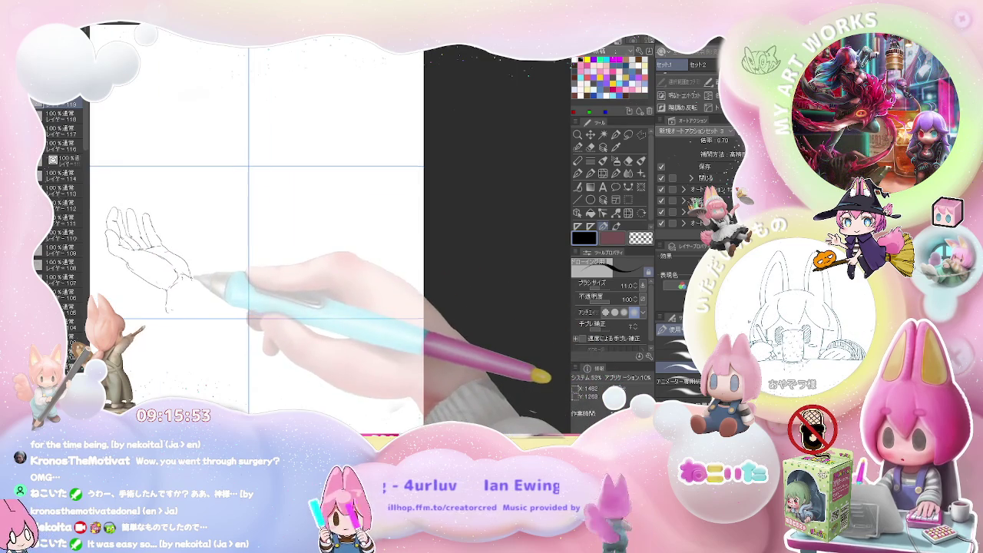
scroll(205, 283, "down", 2)
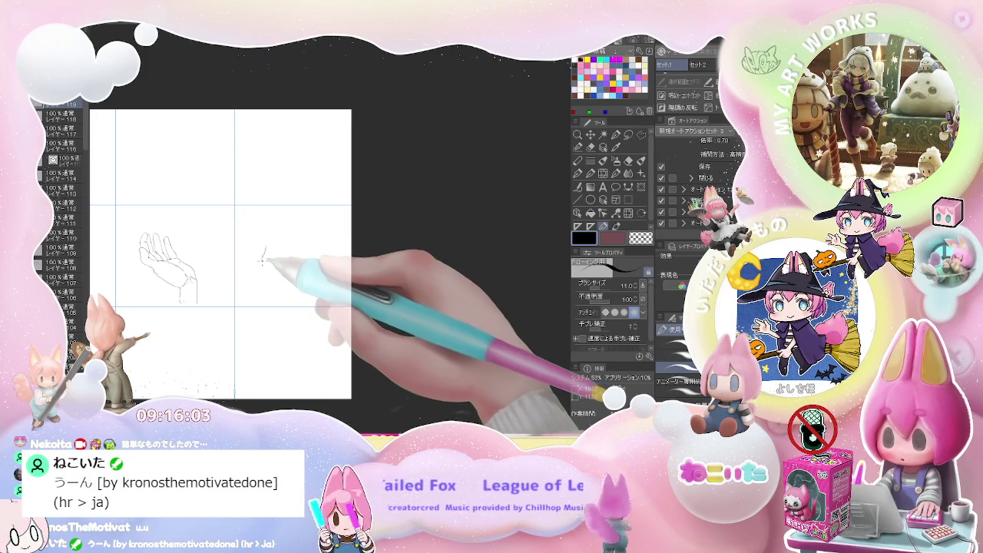
Draw a second open hand with raised fingers, palm creases and wrist in the middle-right cell
mouse_move(265, 248)
left_mouse_down()
mouse_move(272, 267)
mouse_move(293, 268)
mouse_move(296, 292)
mouse_move(281, 263)
left_mouse_up()
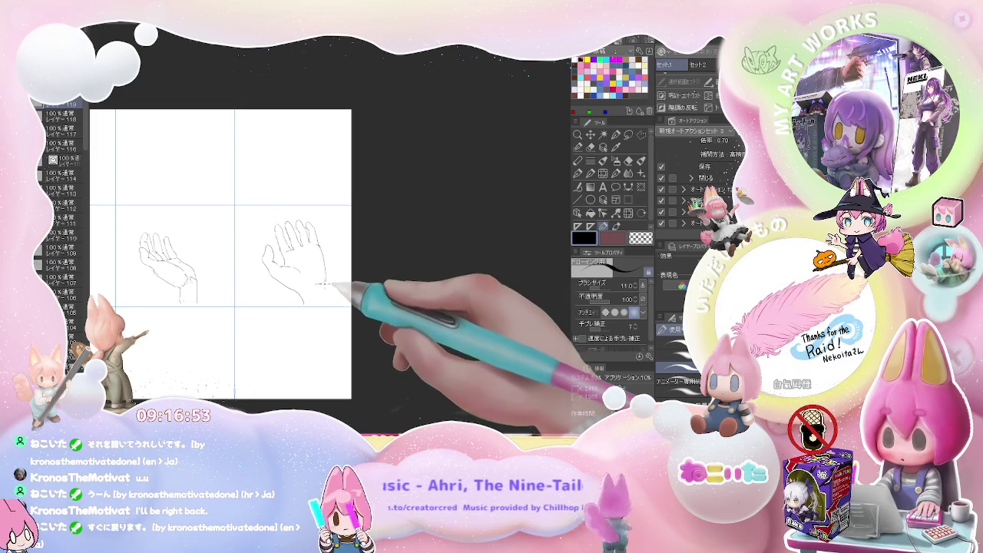
left_click_drag(306, 275, 319, 269)
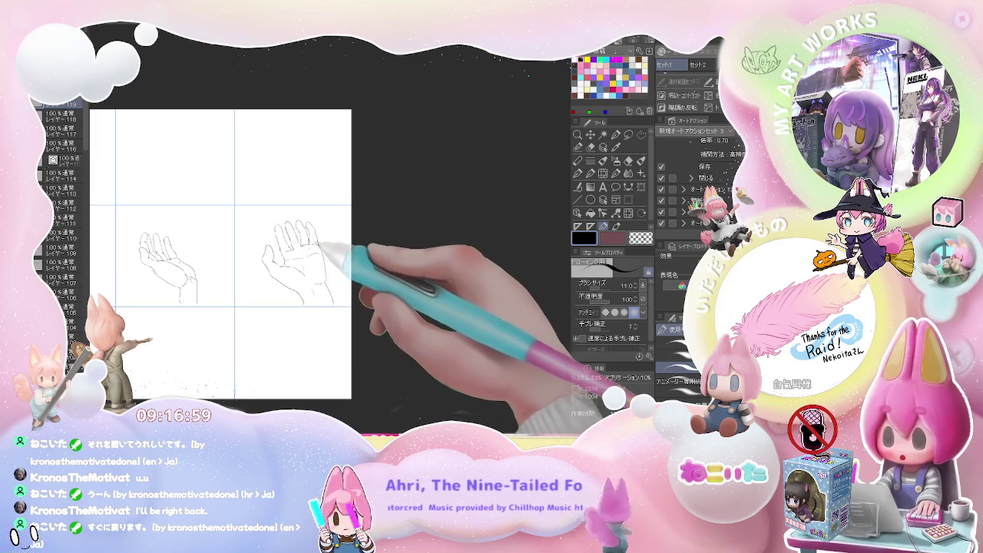
Bring the bottom-right cell into view and draw the third hand's outline, wrist and fingertips
scroll(330, 247, "down", 1)
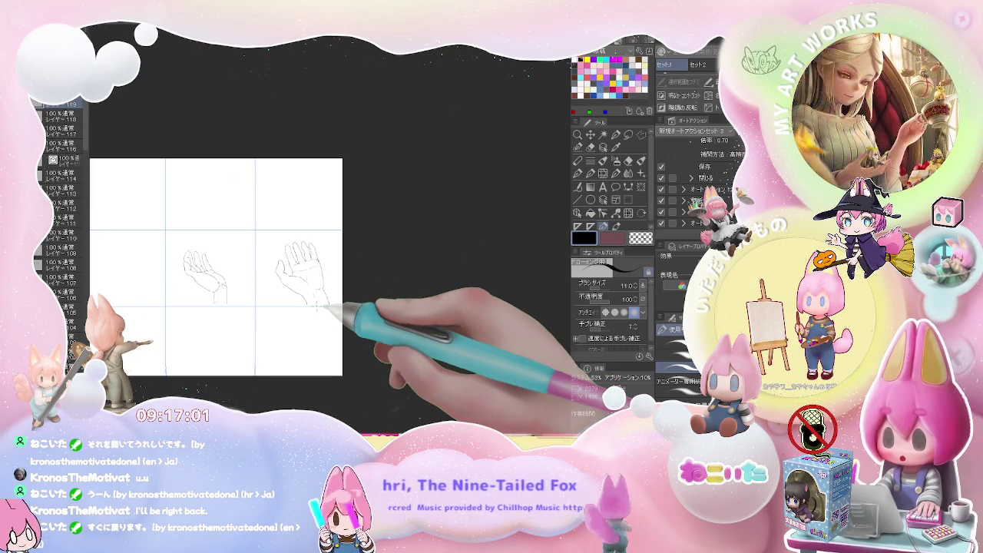
scroll(316, 306, "up", 2)
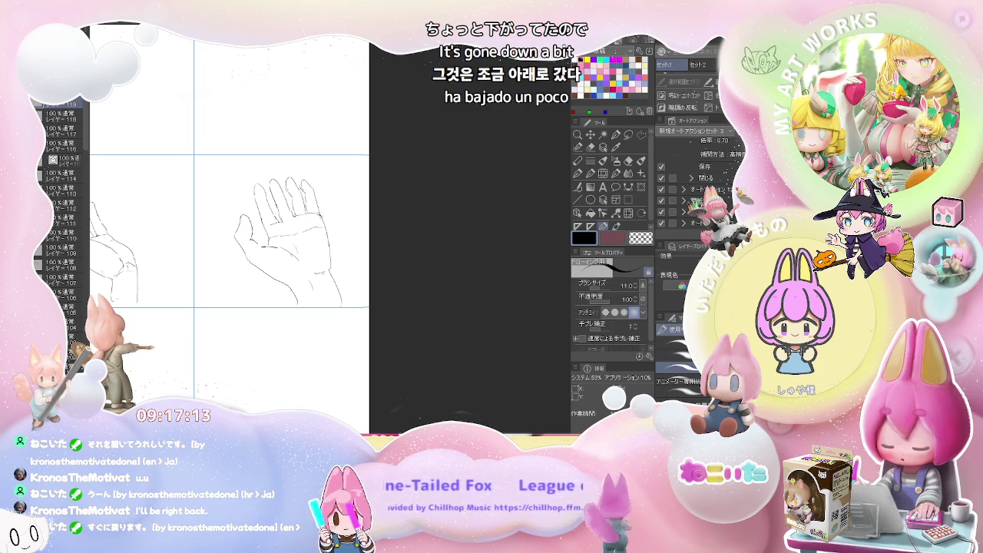
left_click_drag(250, 375, 270, 285)
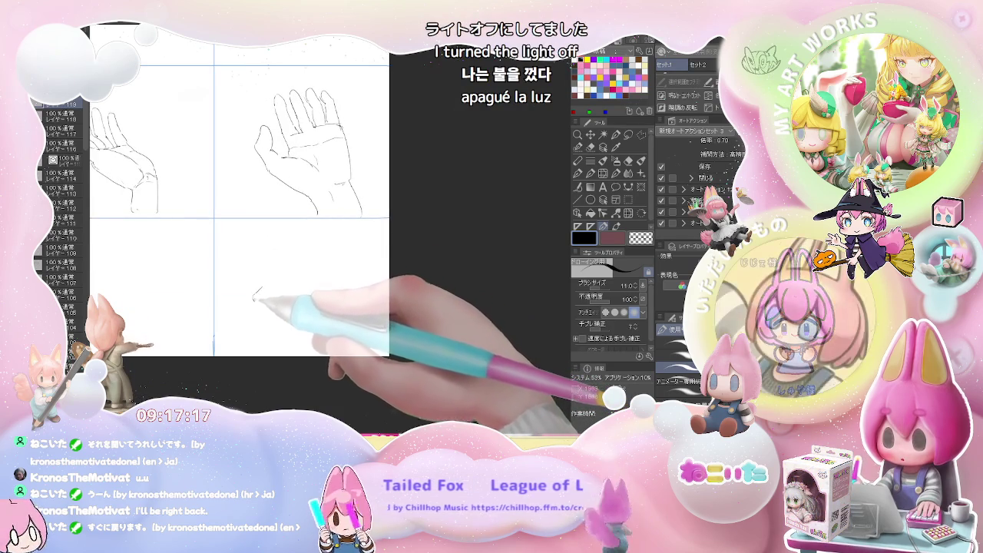
left_click_drag(255, 300, 267, 299)
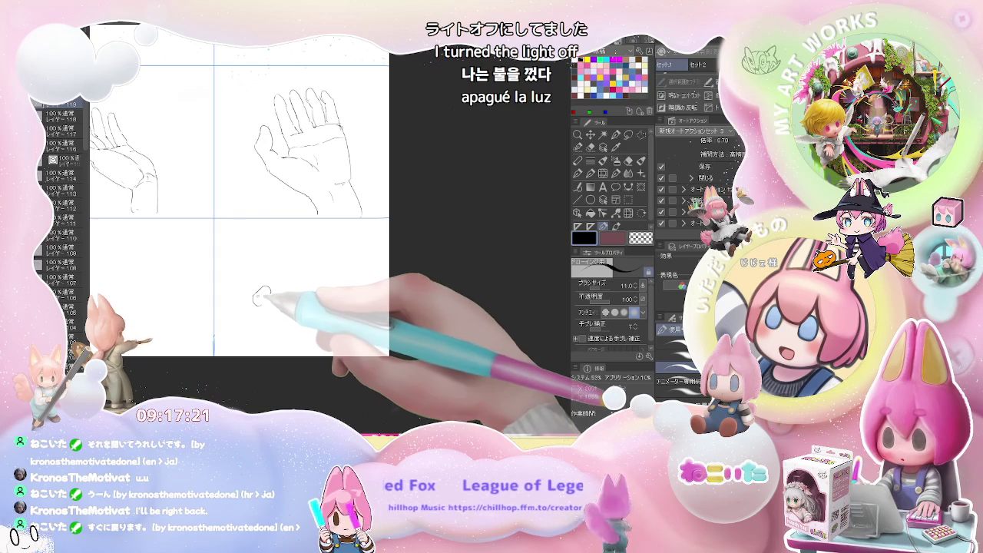
left_click_drag(270, 293, 334, 291)
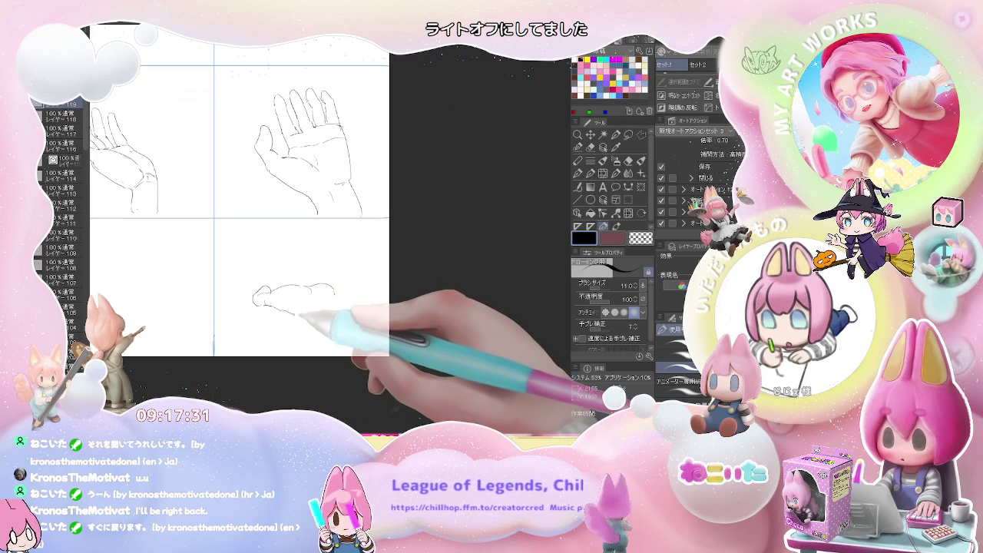
left_click_drag(306, 307, 315, 346)
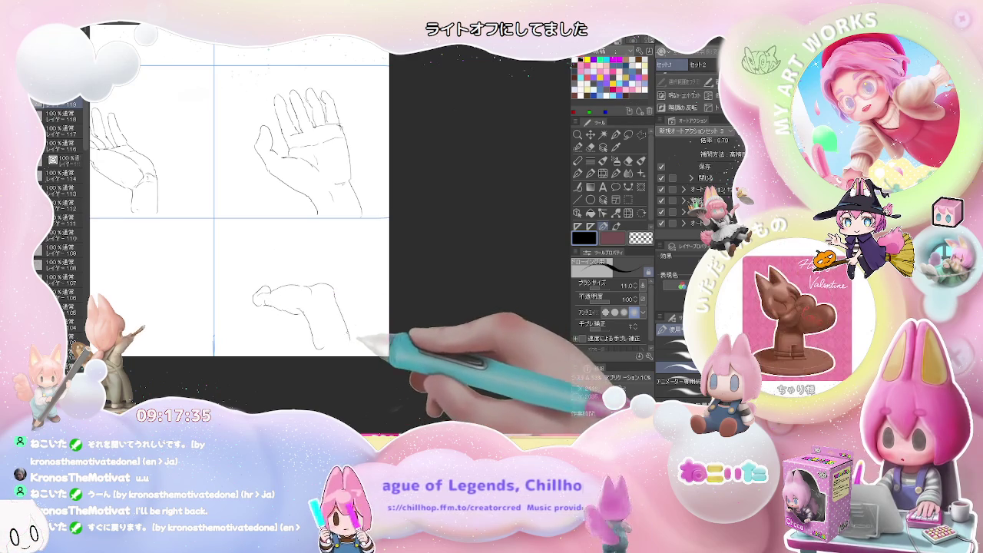
left_click_drag(338, 291, 288, 290)
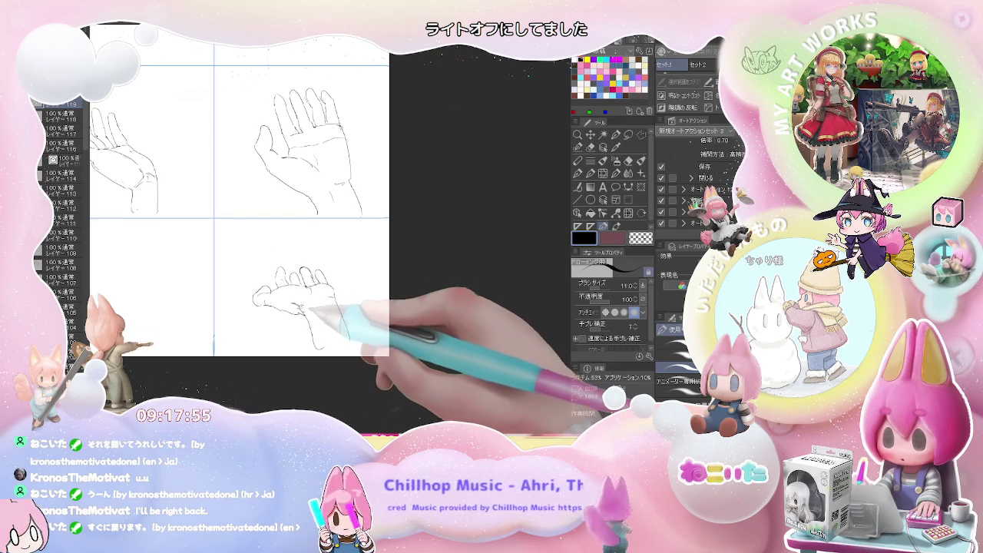
Zoom out to compare the hands, add a small correction, then zoom back in
key("ctrl+minus")
left_click_drag(341, 314, 345, 320)
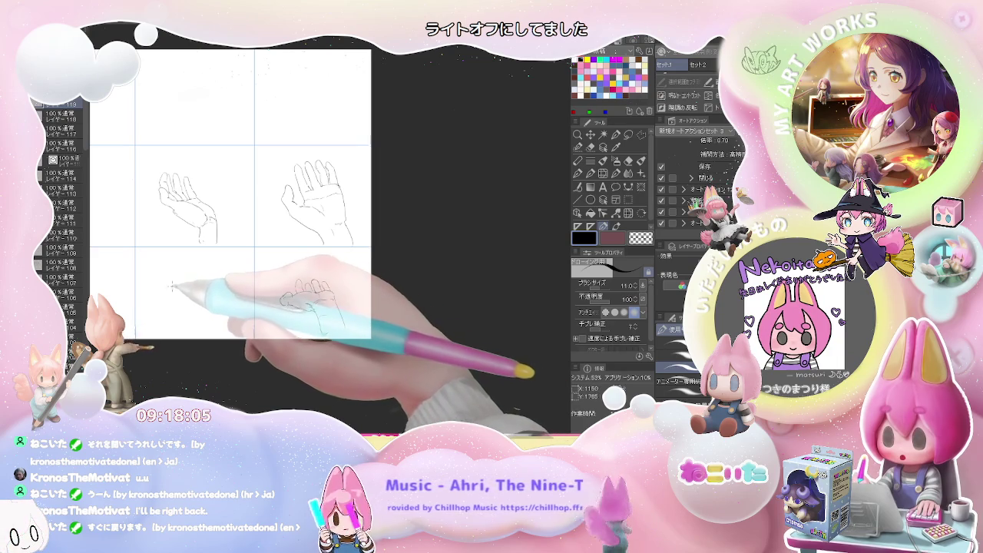
key("ctrl+plus")
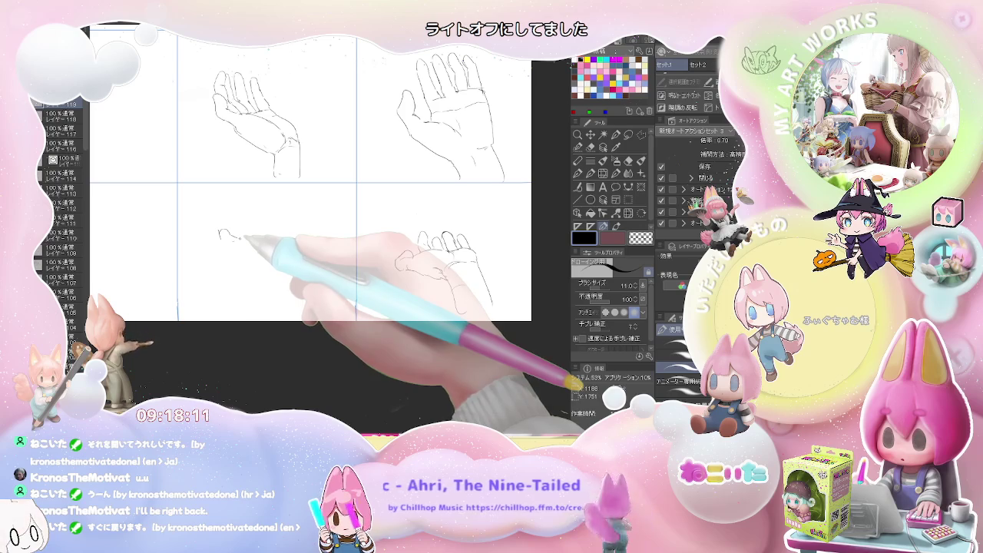
Draw the sideways reaching hand's extended fingers, wrist and forearm contours in the bottom-middle cell
left_click_drag(262, 233, 270, 229)
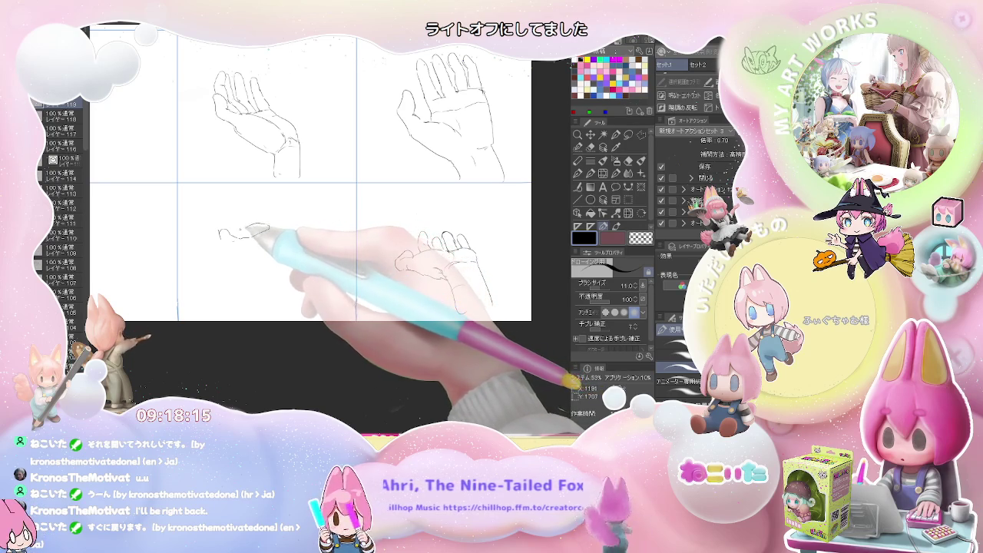
left_click_drag(239, 230, 266, 226)
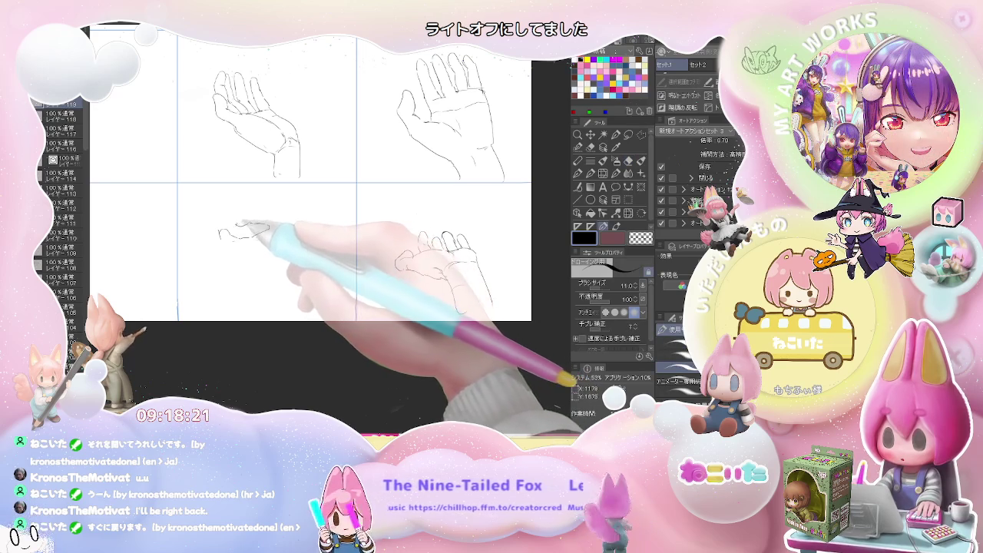
mouse_move(249, 212)
left_mouse_down()
mouse_move(270, 209)
mouse_move(254, 212)
left_mouse_up()
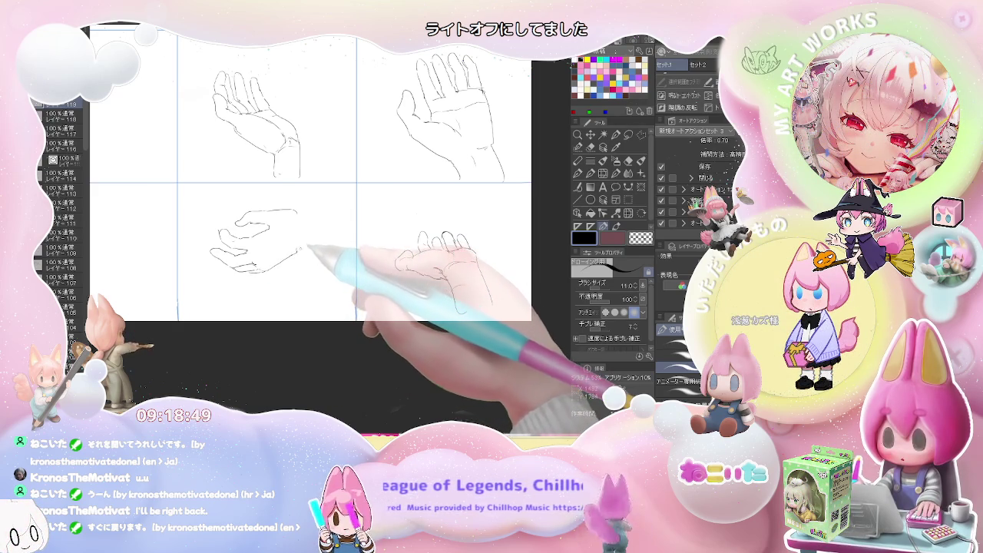
left_click_drag(299, 247, 302, 212)
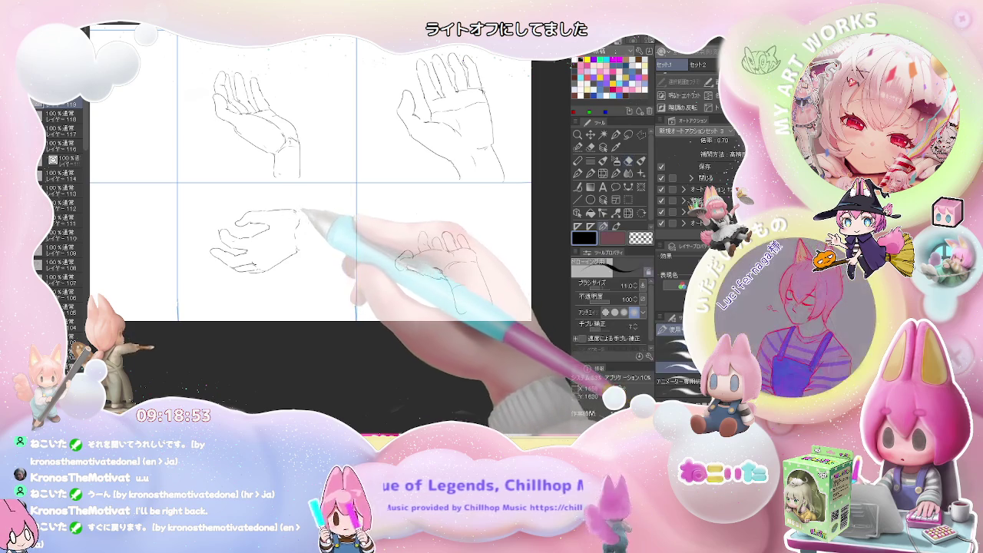
mouse_move(302, 218)
left_mouse_down()
mouse_move(349, 255)
mouse_move(328, 294)
left_mouse_up()
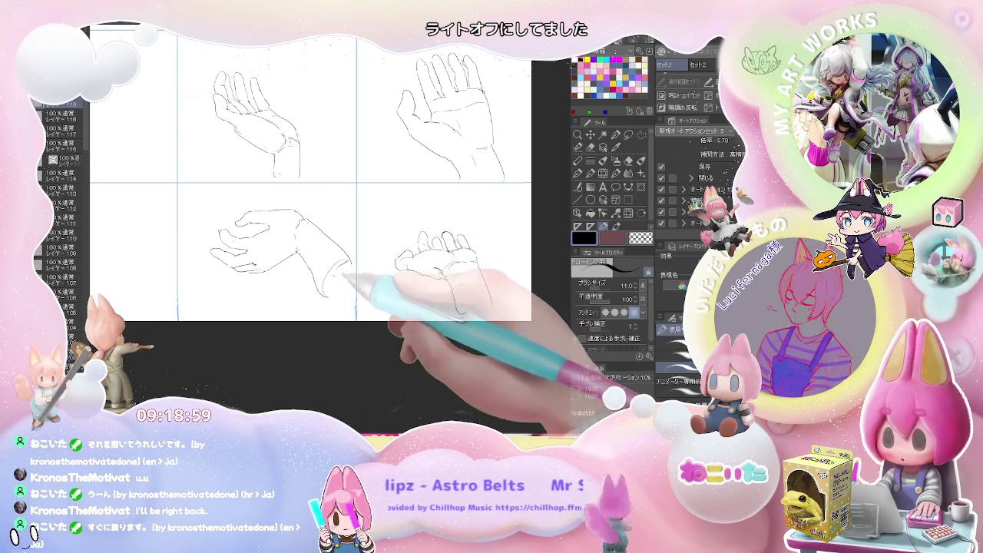
key("ctrl+minus")
scroll(308, 169, "down", 3)
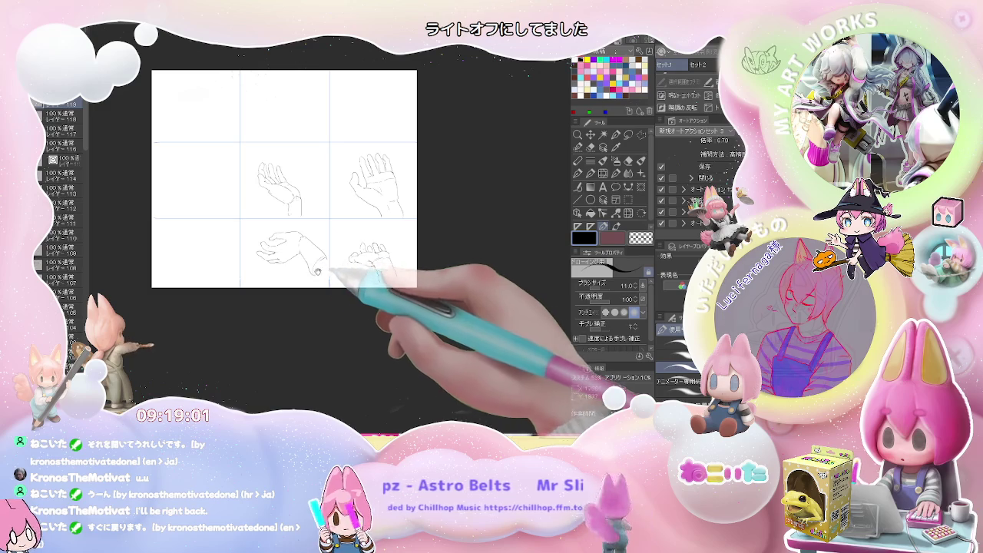
Zoom in and pan the view to the empty bottom-left grid cell
scroll(323, 176, "up", 3)
scroll(377, 291, "up", 2)
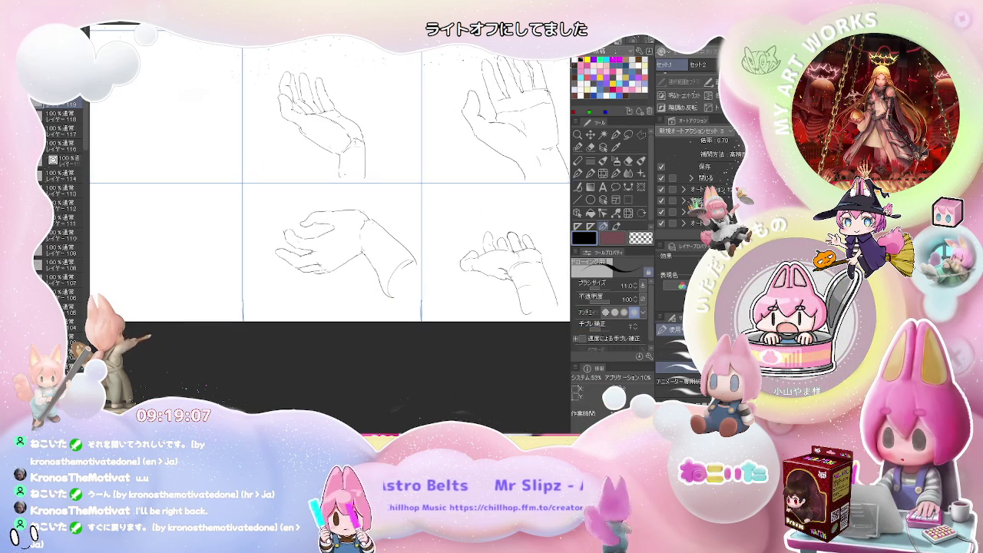
mouse_move(133, 232)
left_mouse_down()
mouse_move(221, 223)
mouse_move(215, 236)
left_mouse_up()
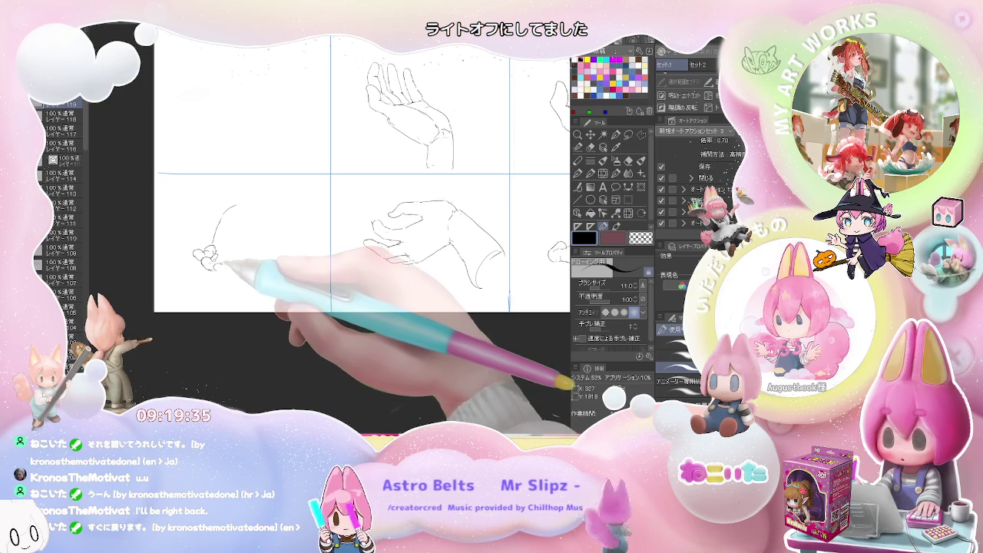
Draw the curled fingertips and cupped contour of the bottom-left hand, then recentre the grid
key("e")
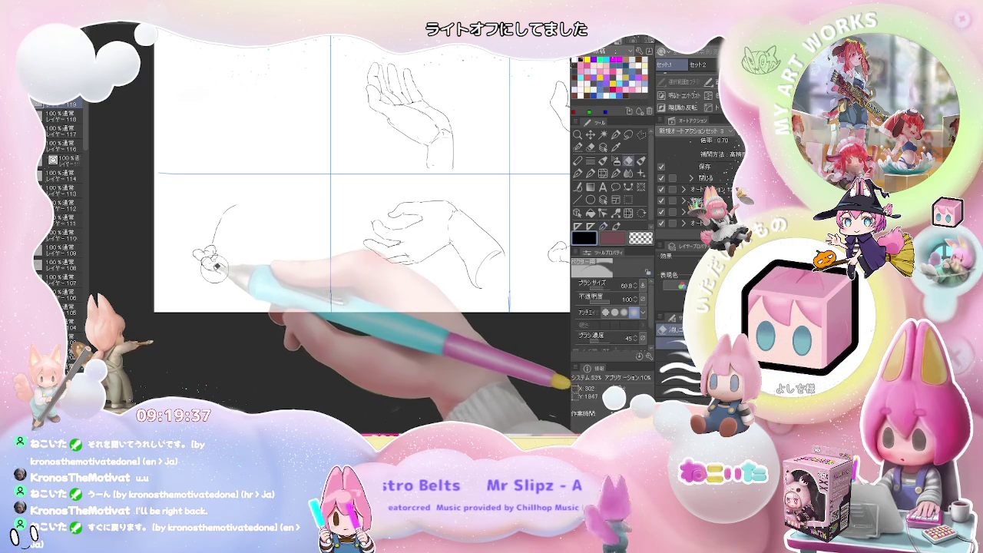
key("p")
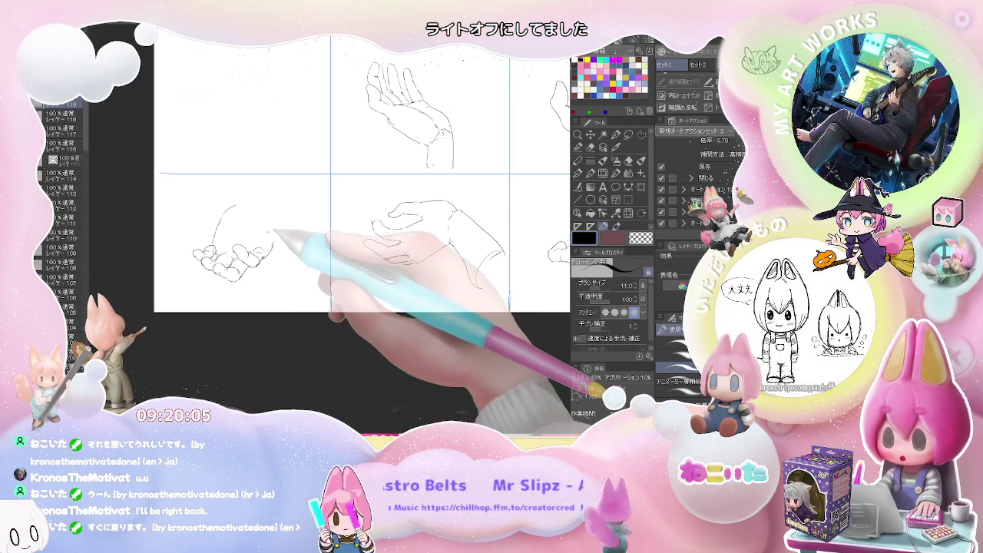
left_click_drag(267, 243, 283, 232)
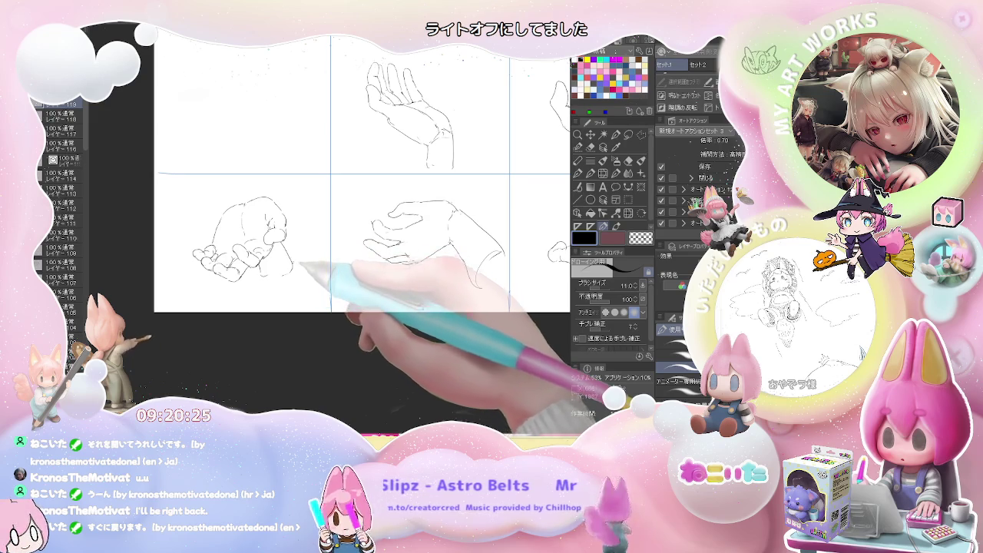
left_click_drag(470, 259, 484, 283)
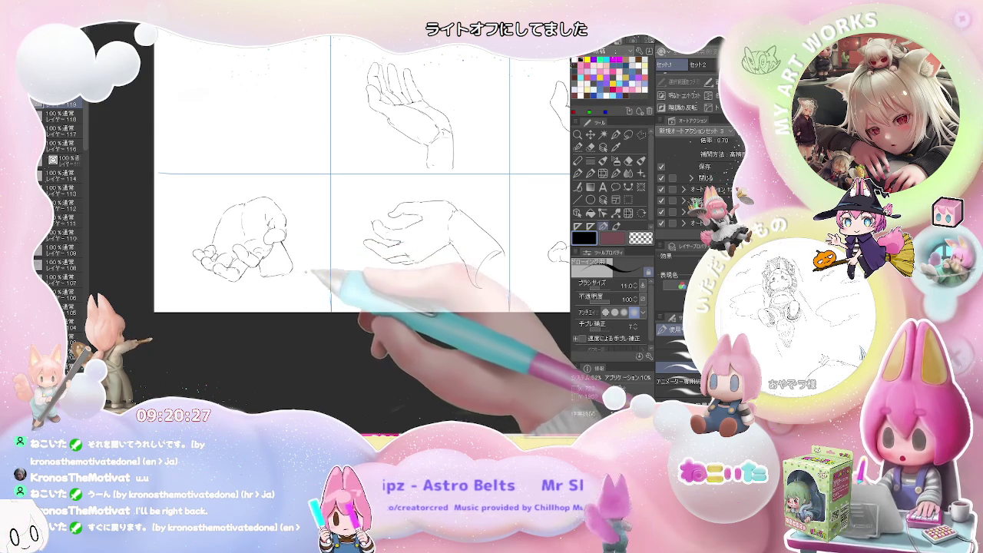
scroll(311, 265, "down", 2)
left_click_drag(311, 264, 305, 328)
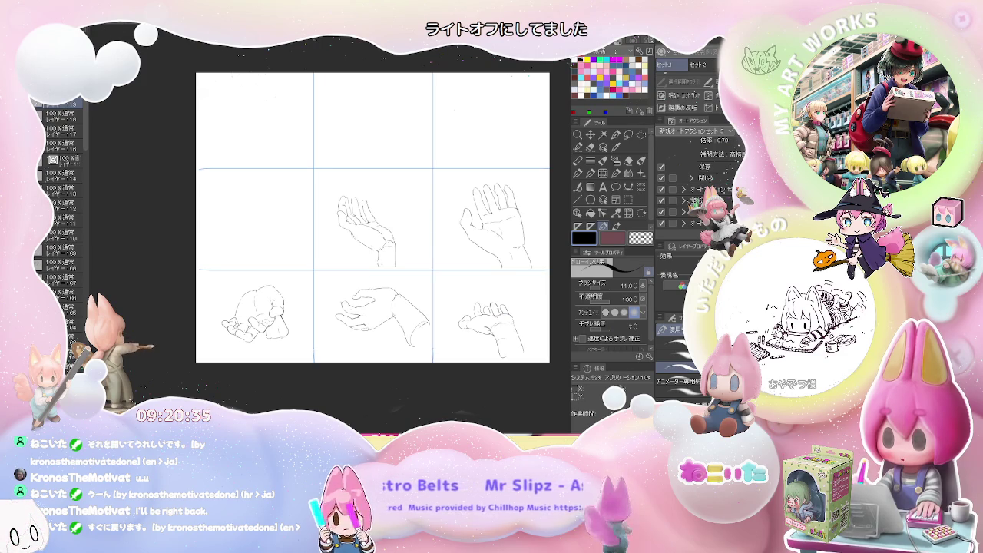
Draw the middle-left hand's arched back and extended pointing fingers
mouse_move(217, 217)
left_mouse_down()
mouse_move(258, 199)
mouse_move(275, 207)
left_mouse_up()
mouse_move(216, 218)
left_mouse_down()
mouse_move(228, 222)
mouse_move(227, 240)
mouse_move(252, 222)
left_mouse_up()
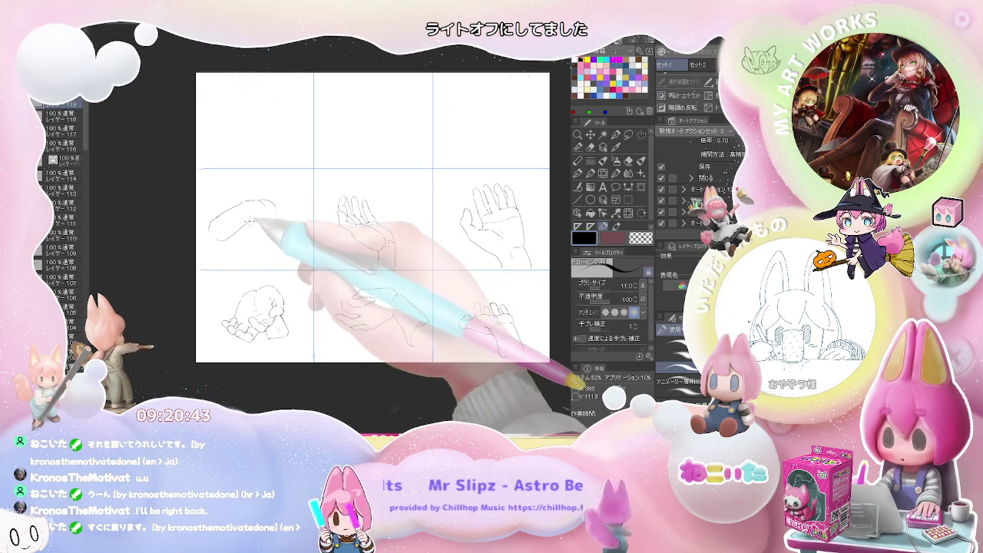
mouse_move(254, 220)
left_mouse_down()
mouse_move(265, 239)
mouse_move(269, 227)
left_mouse_up()
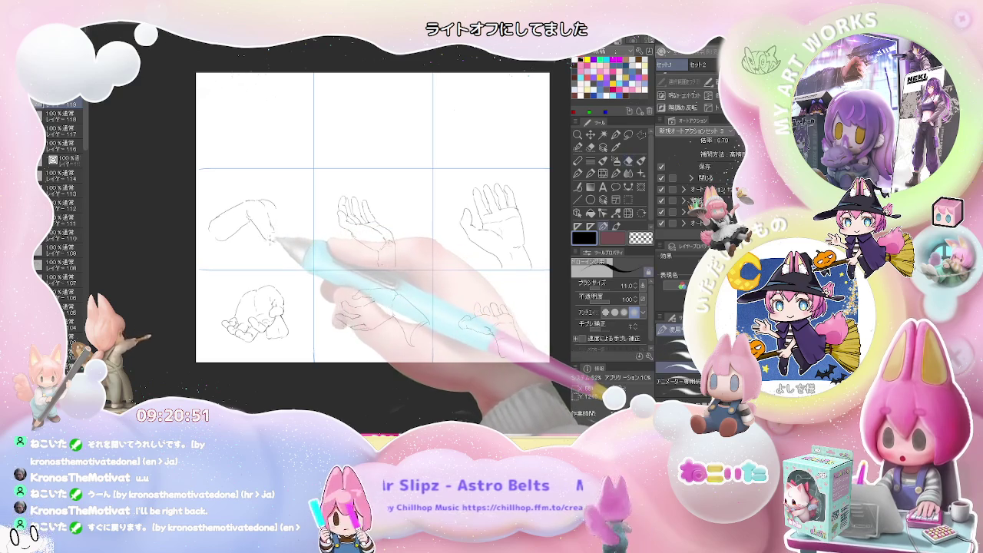
left_click_drag(273, 238, 286, 241)
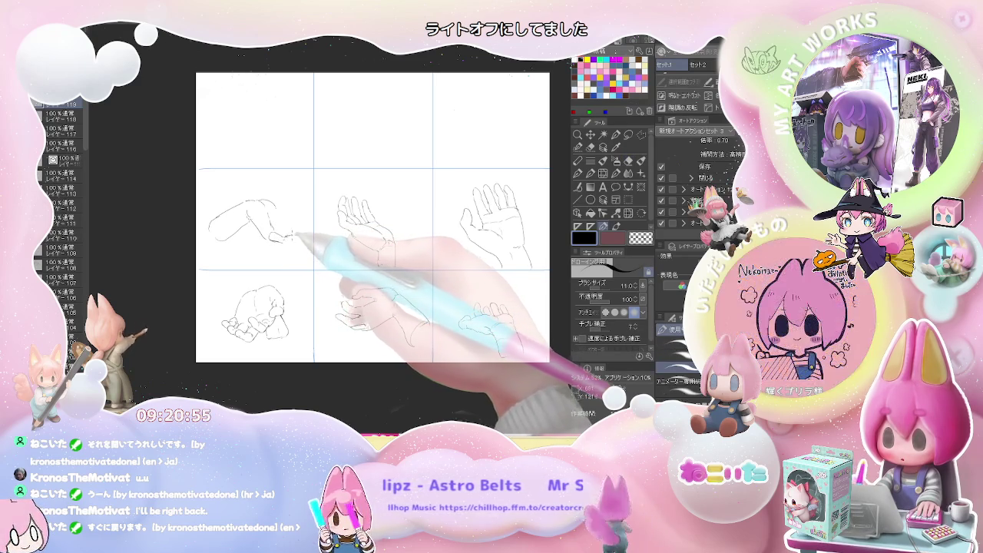
left_click_drag(298, 237, 309, 235)
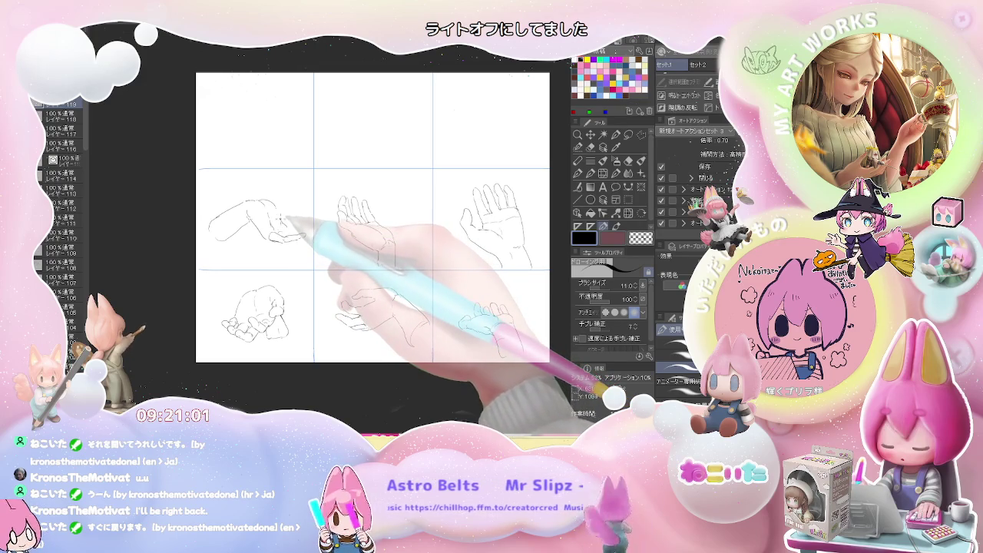
left_click_drag(287, 219, 287, 208)
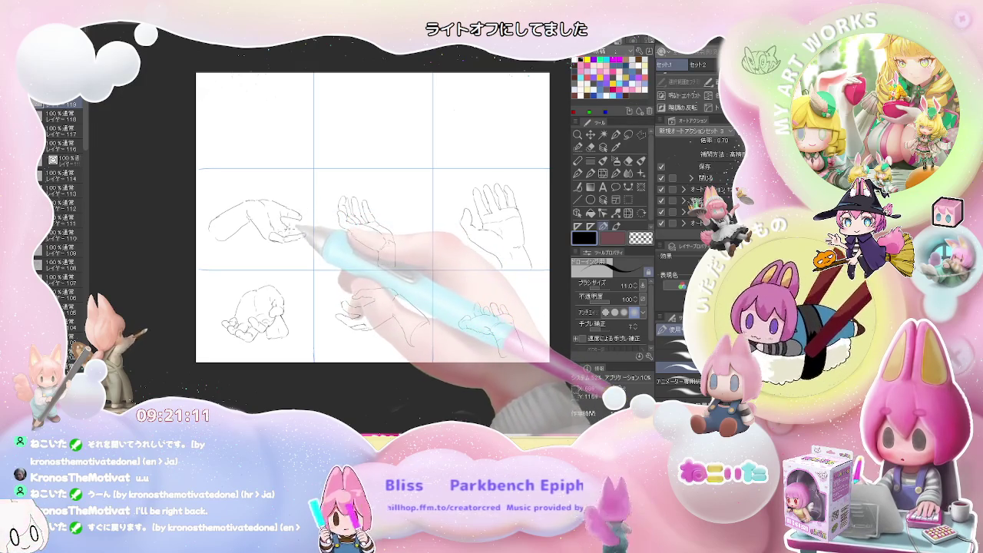
Fix the middle-left hand's lines by alternating eraser and pen, then zoom out
key("e")
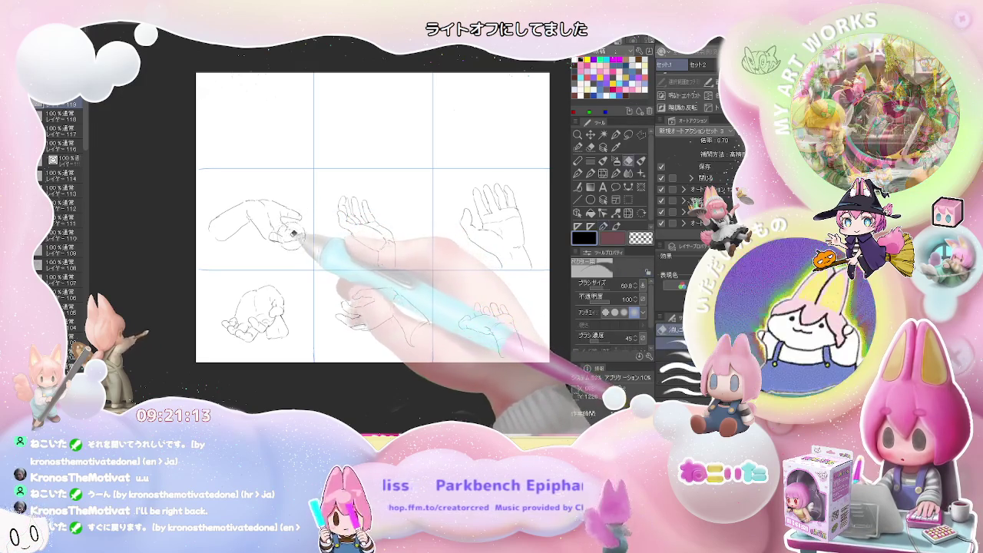
key("p")
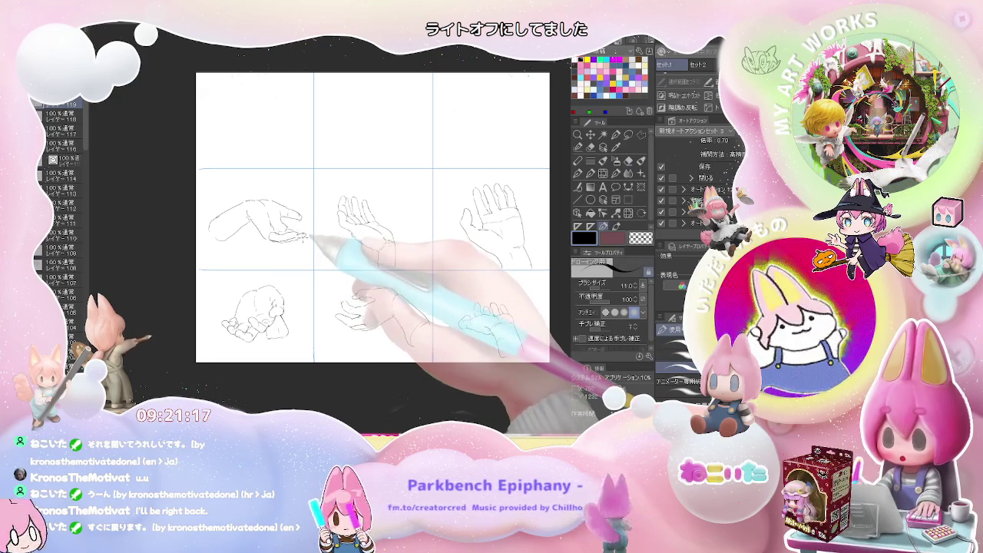
key("e")
key("p")
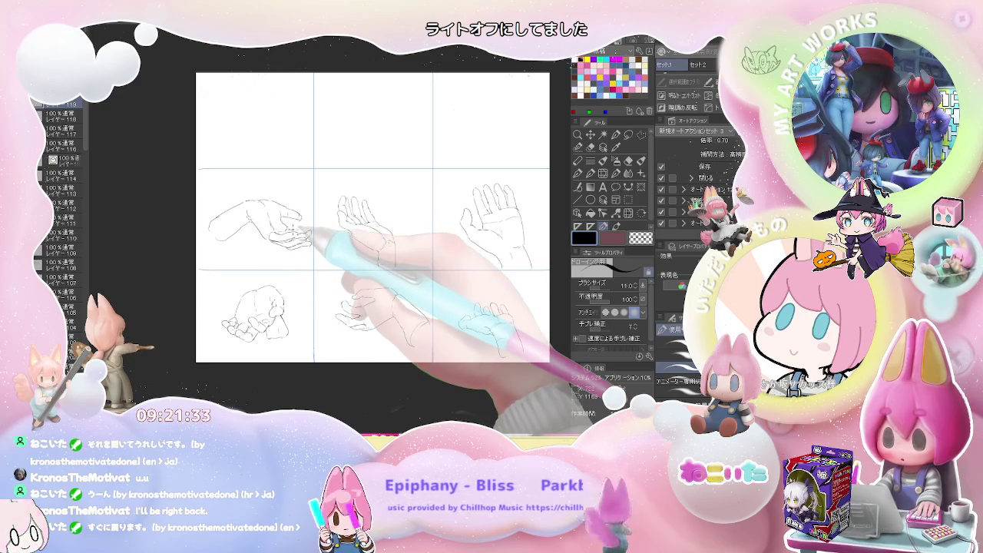
scroll(294, 231, "down", 1)
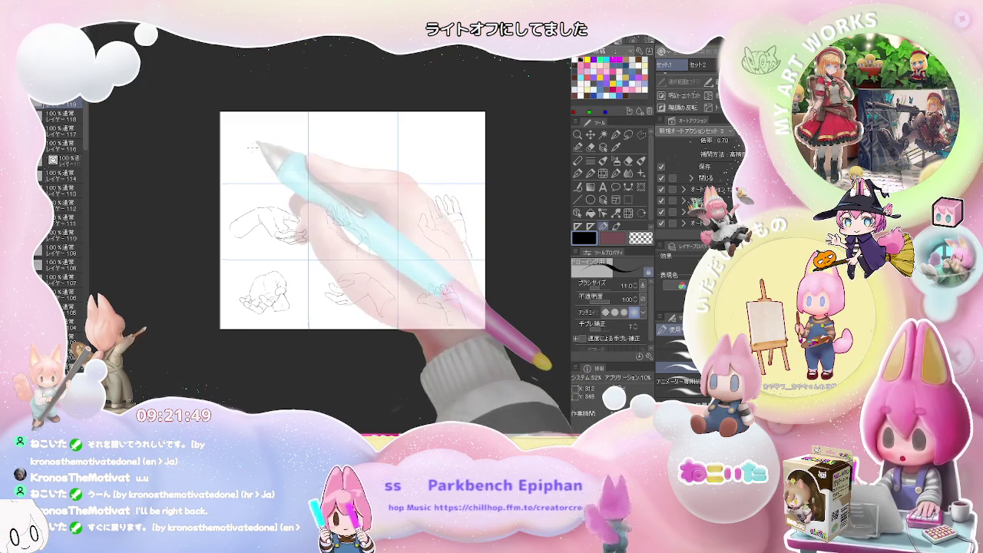
Sketch a reaching hand with arm and thumb in the top-left cell, then a hanging hand's wrist top-middle
scroll(253, 148, "up", 3)
left_click_drag(215, 171, 261, 144)
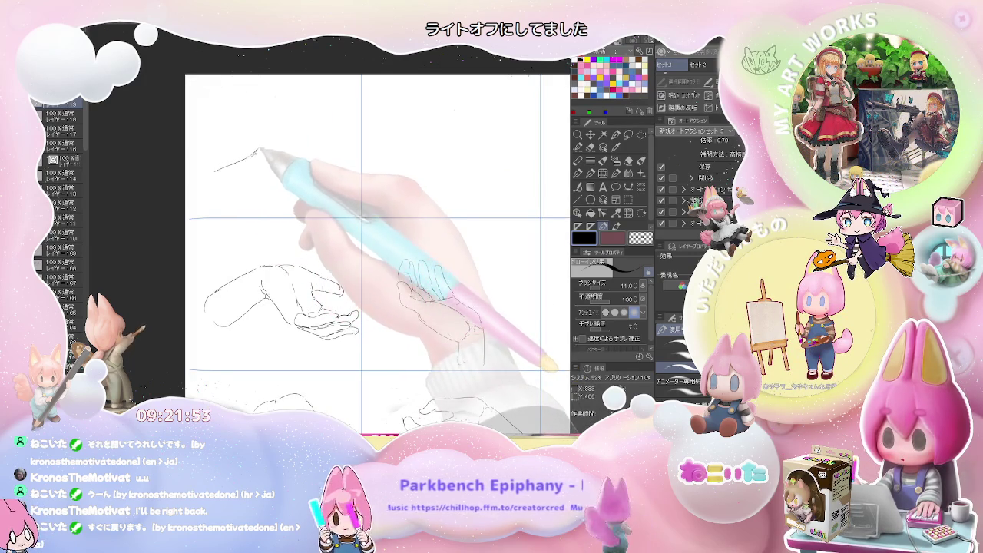
mouse_move(263, 143)
left_mouse_down()
mouse_move(294, 135)
mouse_move(289, 156)
left_mouse_up()
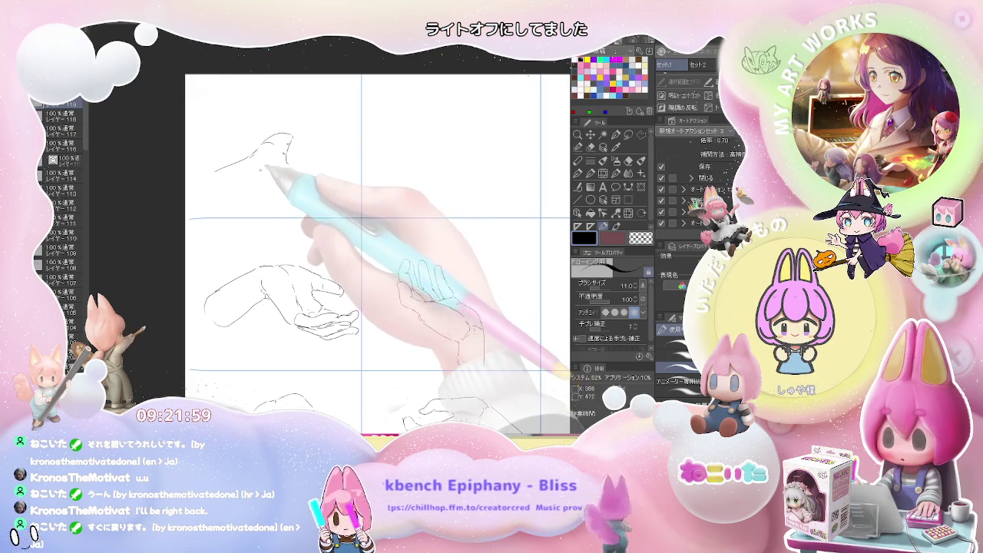
left_click_drag(231, 197, 275, 179)
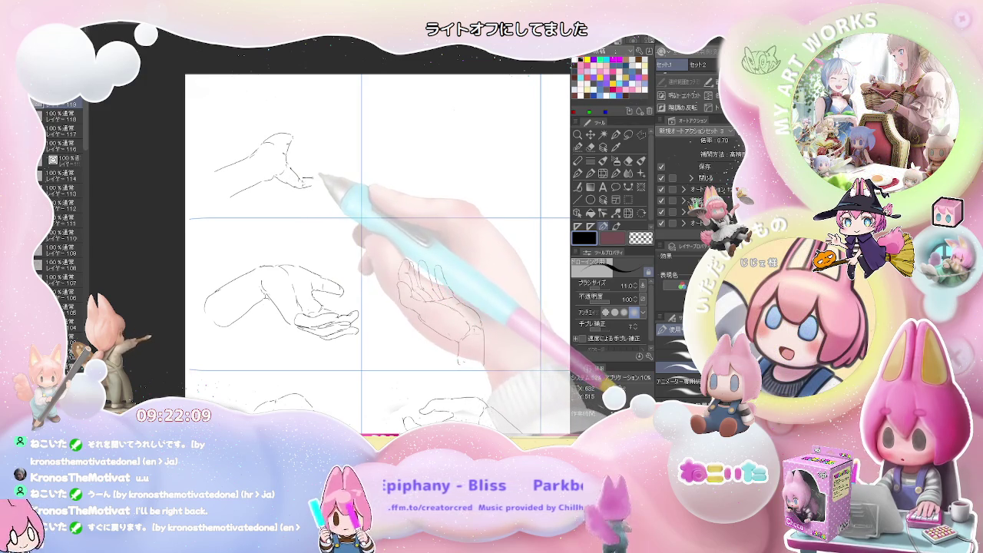
left_click_drag(298, 184, 329, 175)
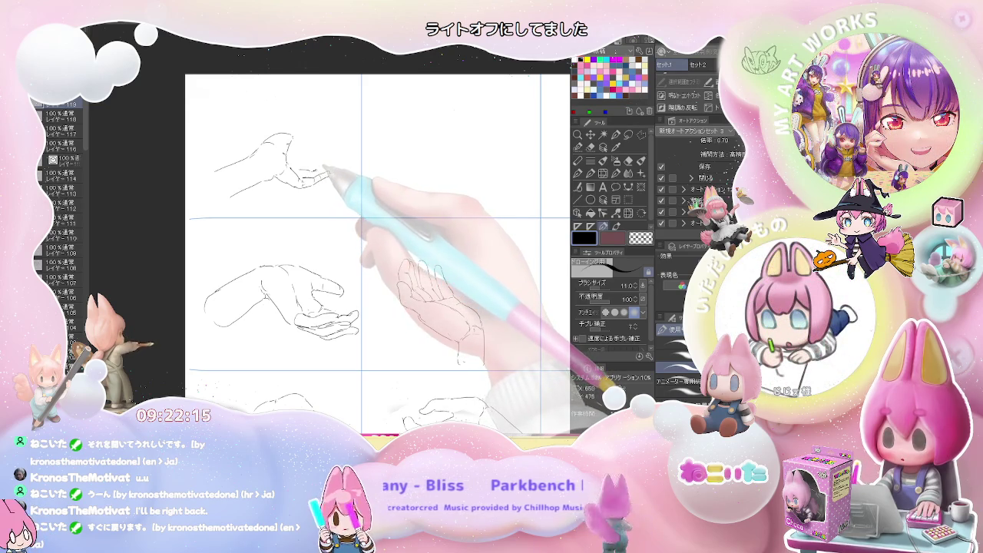
mouse_move(313, 171)
left_mouse_down()
mouse_move(332, 172)
mouse_move(308, 171)
left_mouse_up()
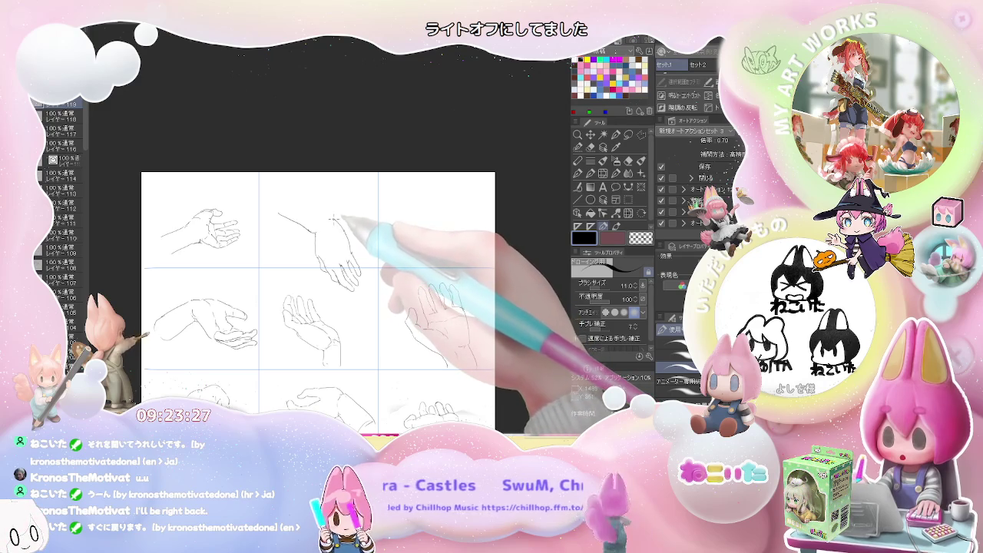
left_click_drag(292, 192, 329, 215)
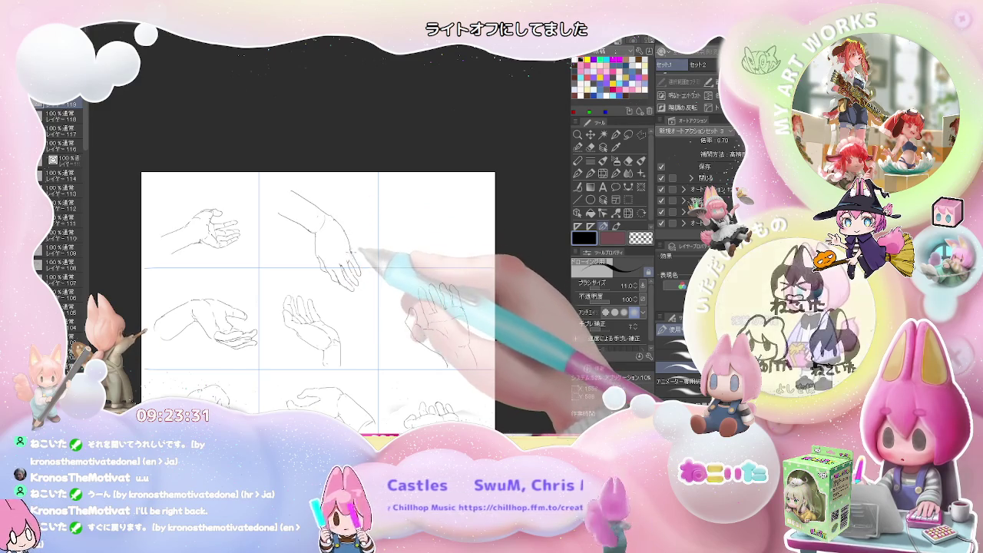
Draw a curled gripping fist with finger marks, wrist and forearm in the top-right cell
scroll(376, 246, "down", 1)
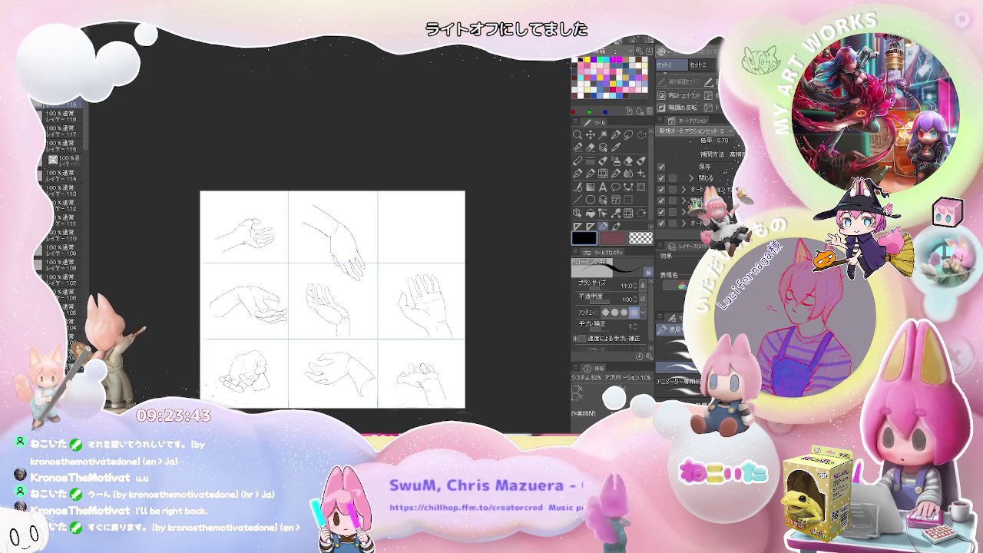
scroll(407, 230, "up", 1)
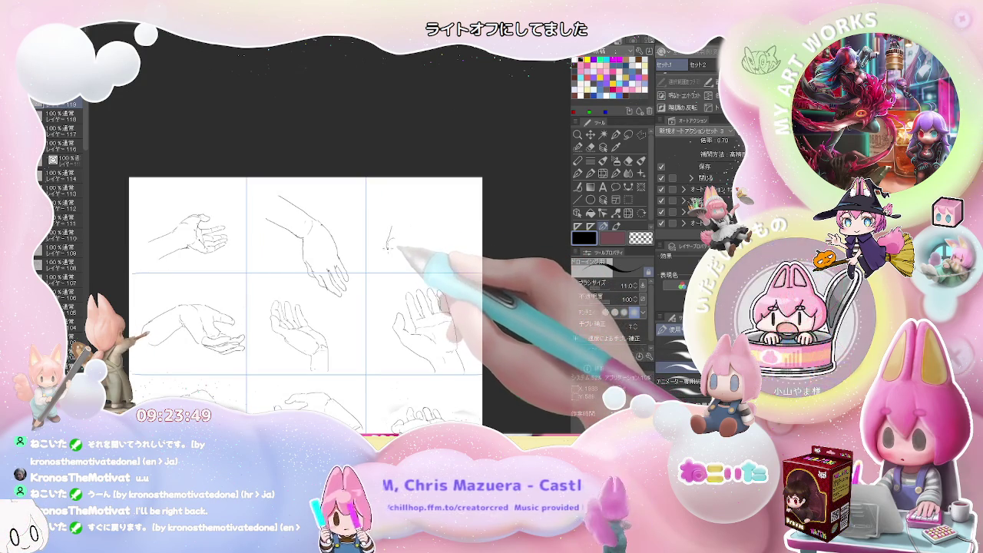
mouse_move(388, 245)
left_mouse_down()
mouse_move(394, 257)
mouse_move(411, 230)
left_mouse_up()
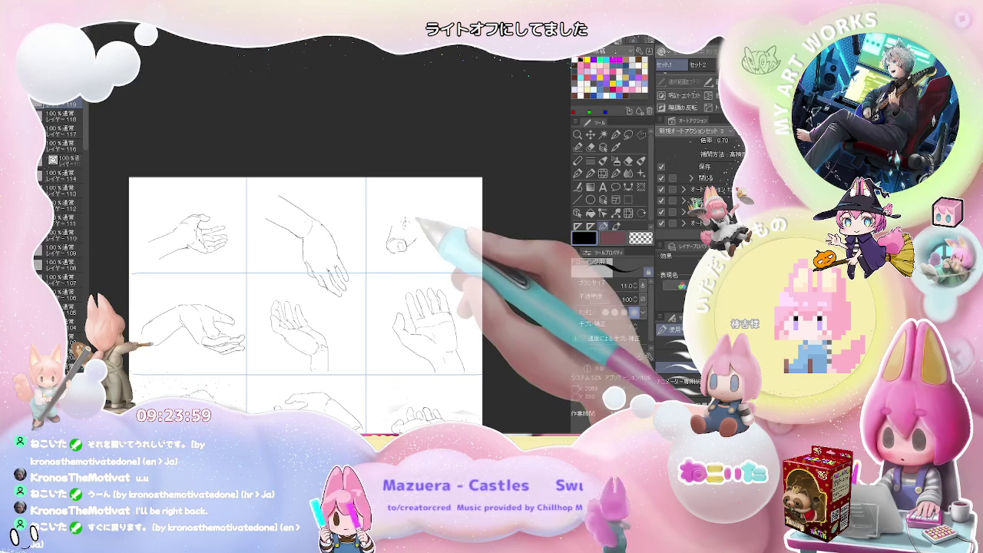
left_click_drag(408, 215, 418, 216)
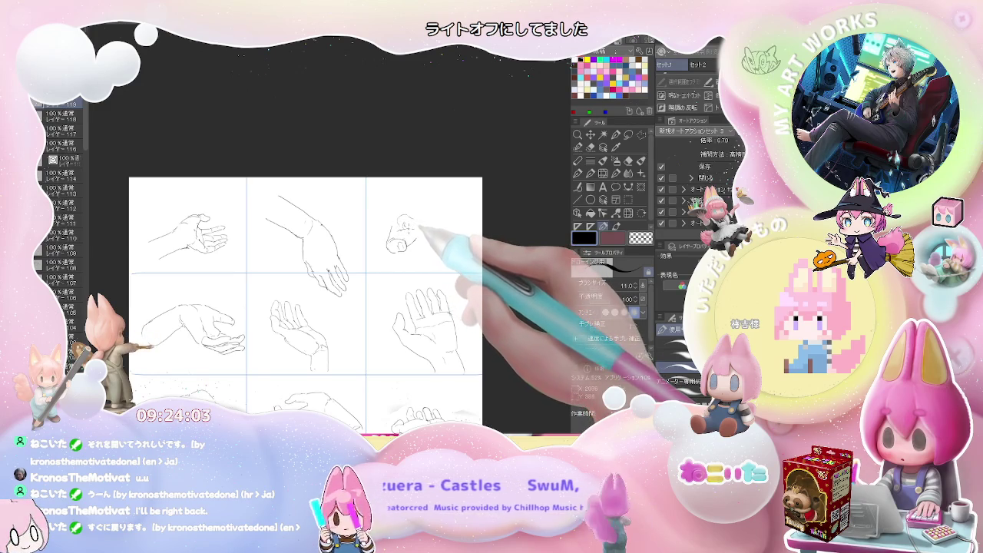
left_click_drag(406, 223, 414, 219)
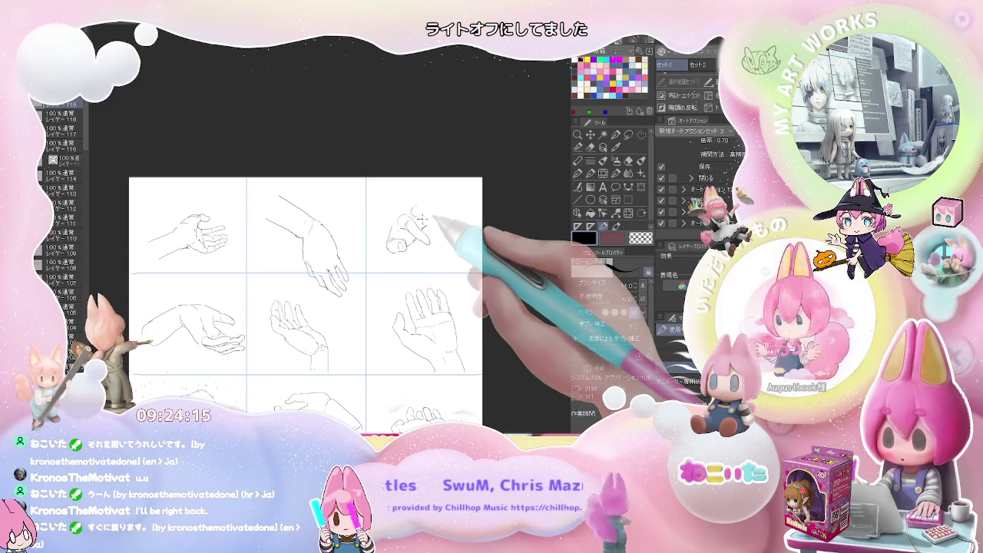
left_click_drag(418, 209, 424, 216)
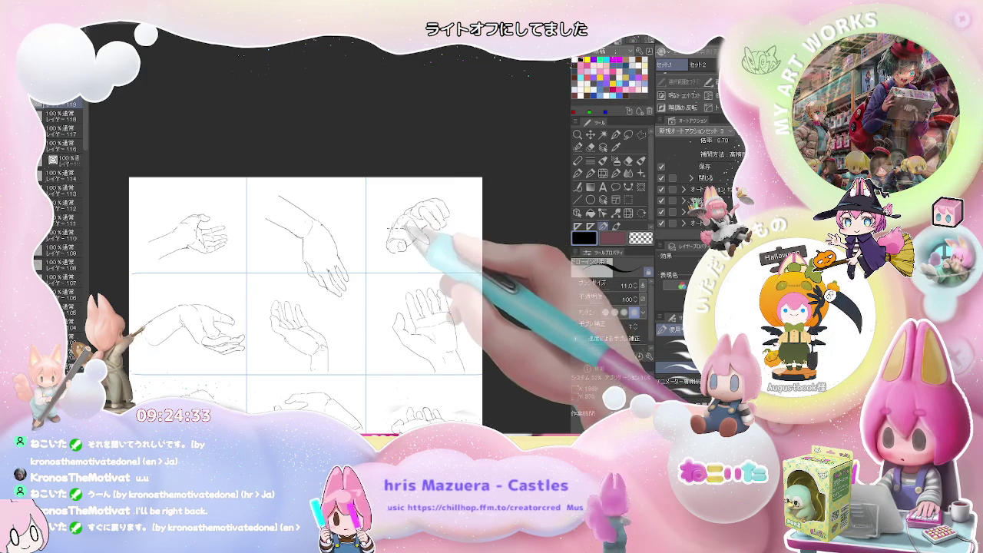
left_click_drag(385, 222, 371, 196)
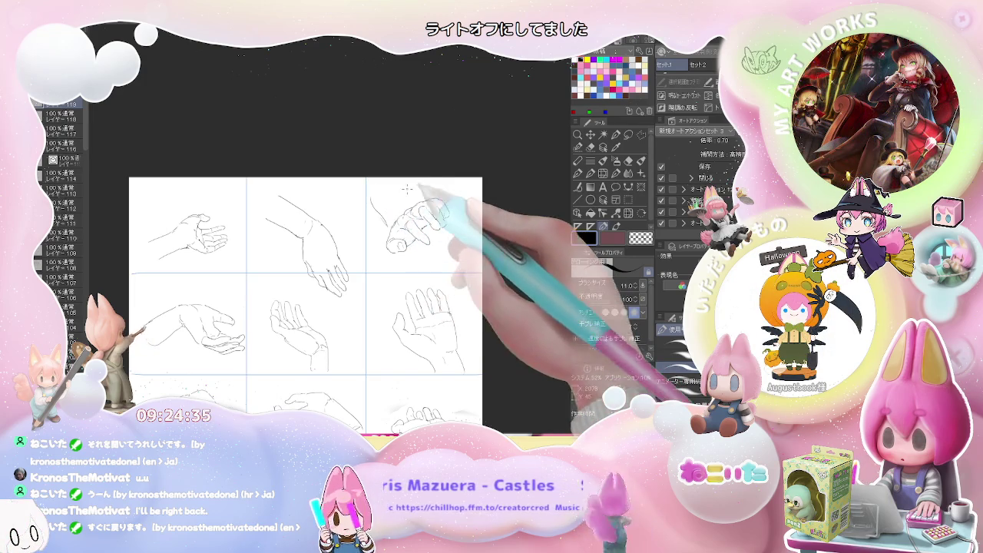
scroll(461, 222, "down", 1)
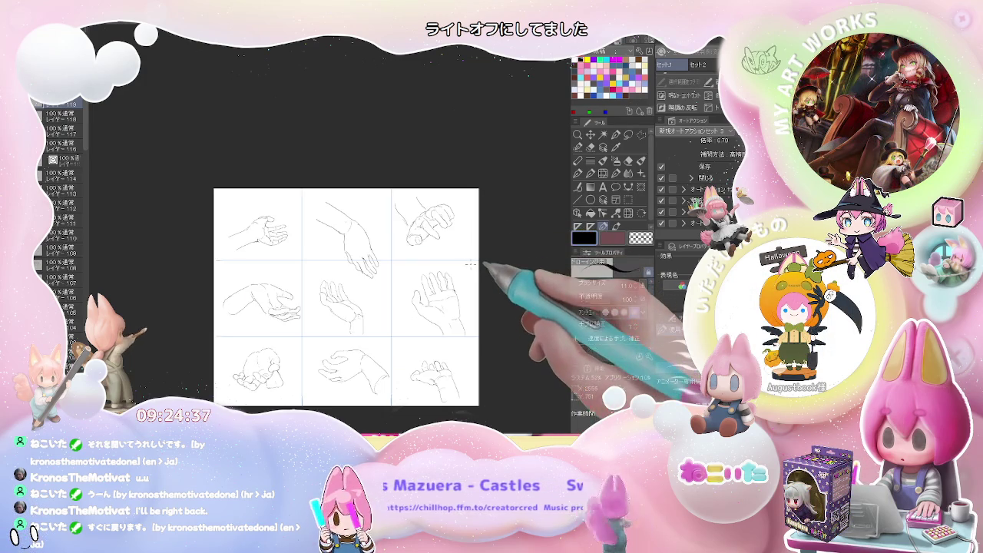
Add a new blank layer with Ctrl+Shift+N and hide the hand-sketch layer
scroll(469, 254, "down", 2)
scroll(470, 264, "up", 2)
key("ctrl+shift+n")
left_click(46, 115)
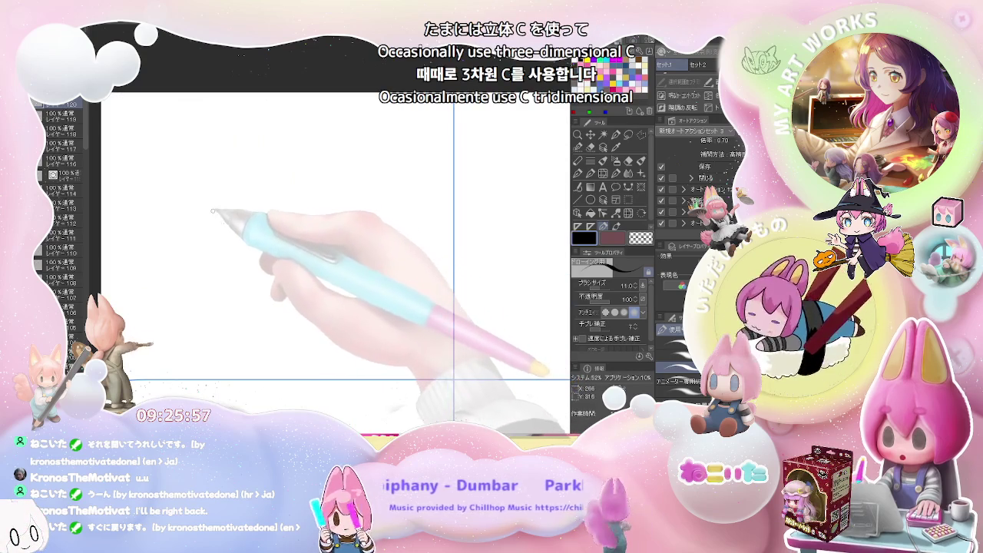
Sketch a small rounded toe above stacked curled toe strokes at the top-left cell's upper left
key("e")
key("p")
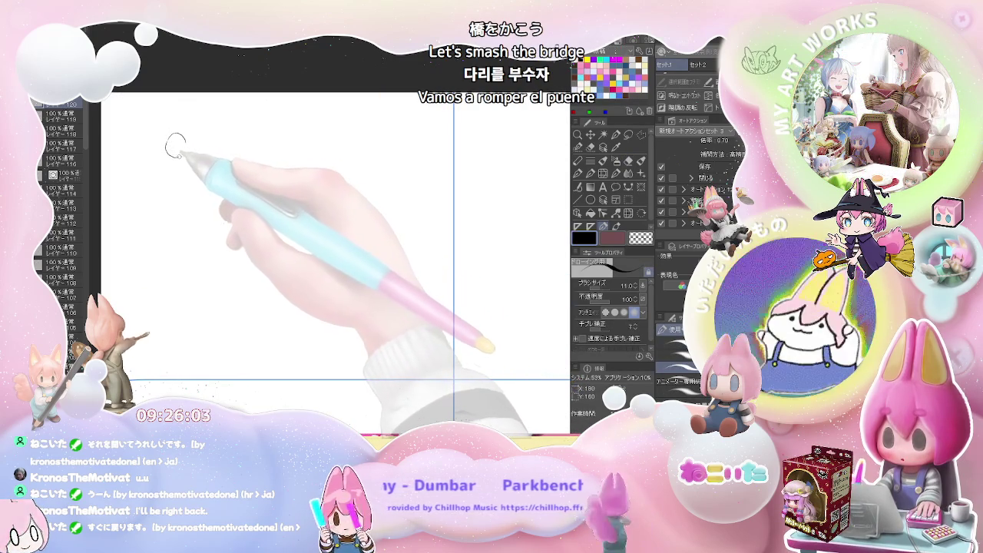
left_click_drag(175, 134, 200, 141)
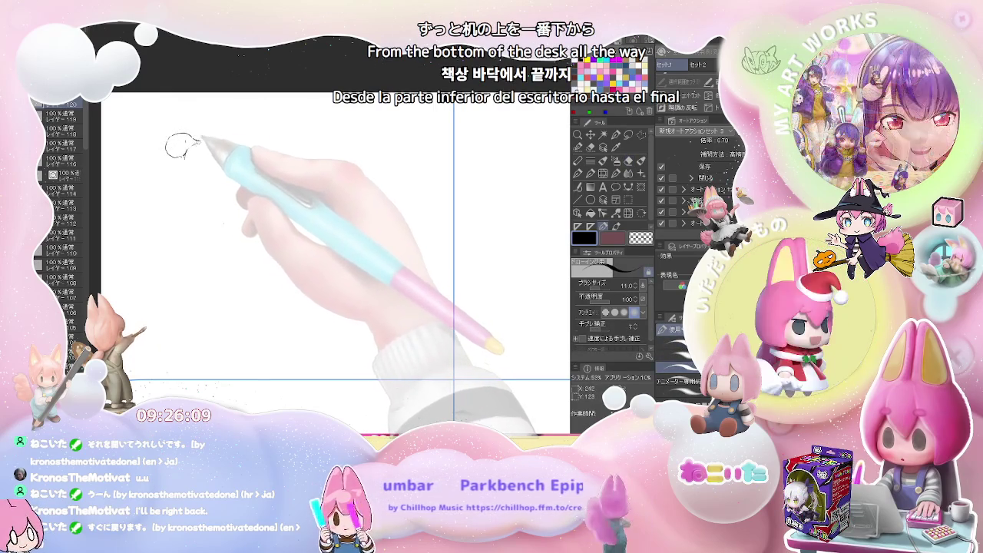
left_click_drag(168, 154, 158, 165)
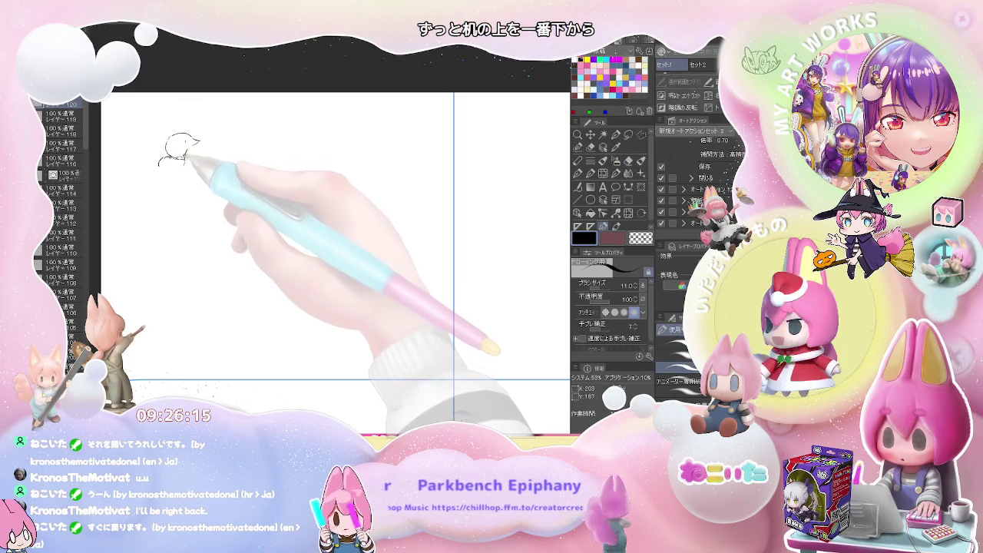
left_click_drag(166, 159, 174, 166)
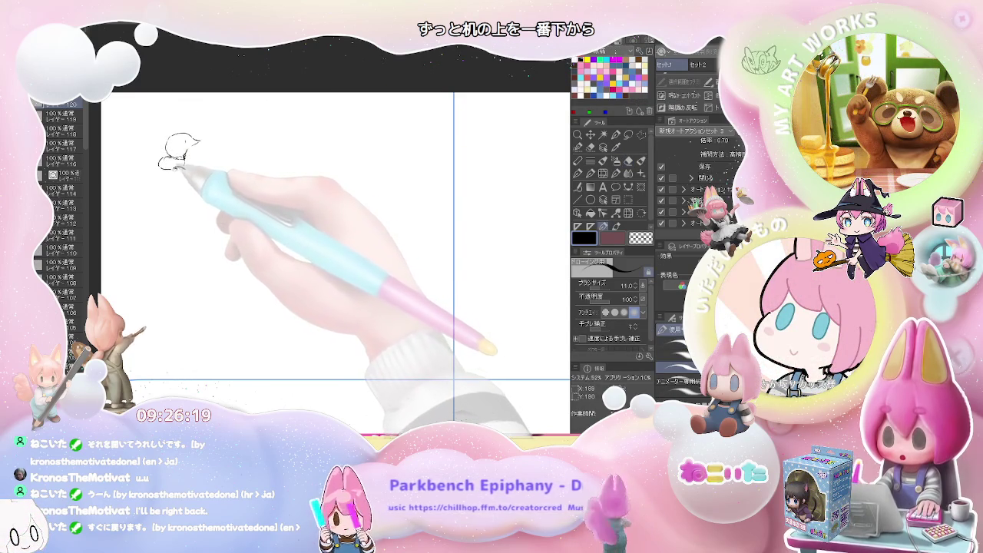
left_click_drag(172, 164, 164, 172)
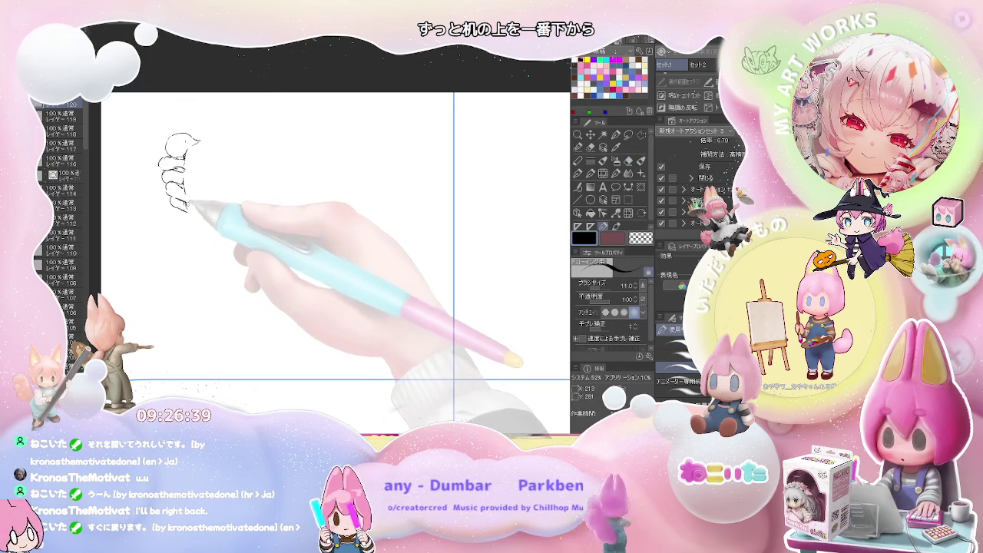
key("e")
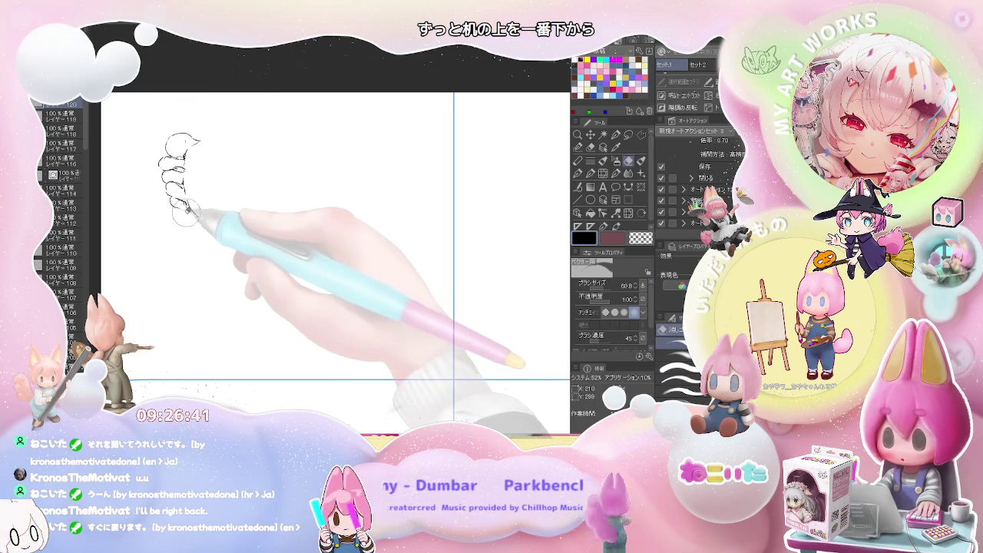
key("p")
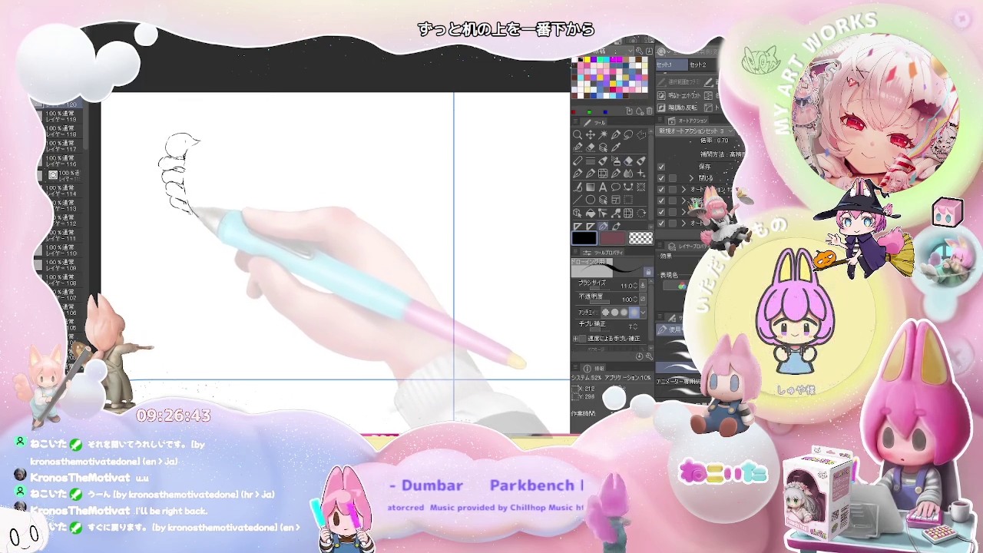
Draw the foot's top and lower outlines running right from the toes, undoing a misdrawn heel curve
left_click_drag(203, 216, 296, 232)
mouse_move(204, 139)
left_mouse_down()
mouse_move(250, 152)
mouse_move(225, 170)
mouse_move(255, 154)
mouse_move(285, 160)
left_mouse_up()
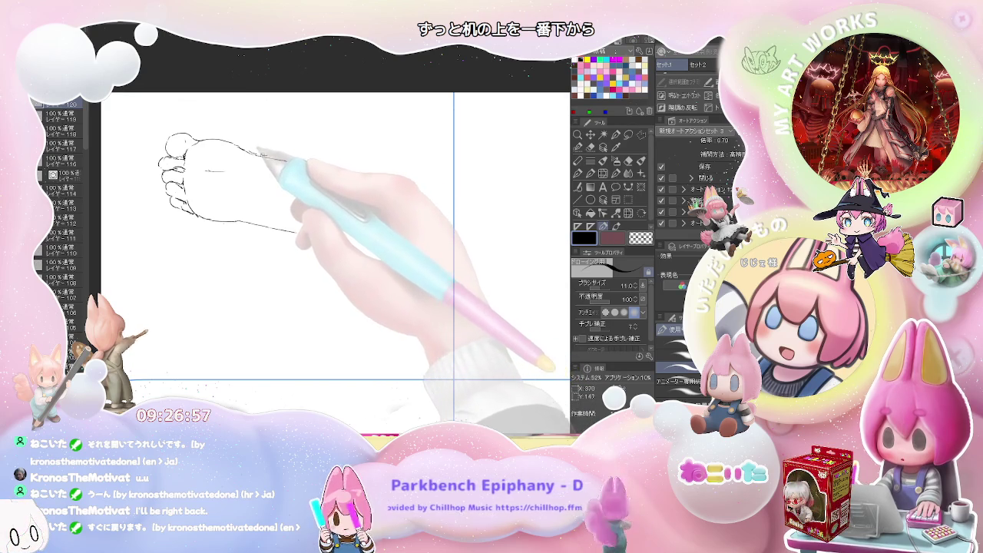
left_click_drag(276, 156, 381, 165)
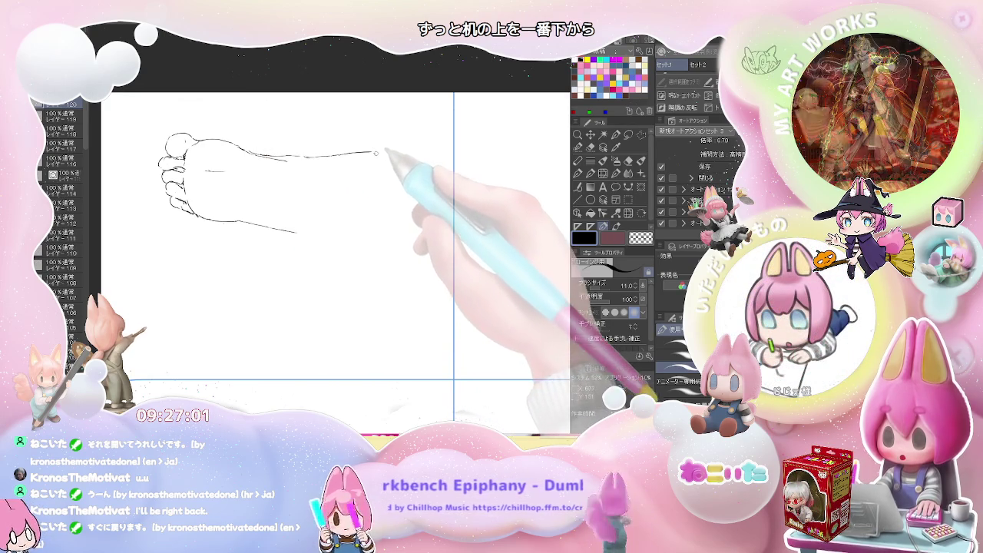
left_click_drag(301, 163, 348, 199)
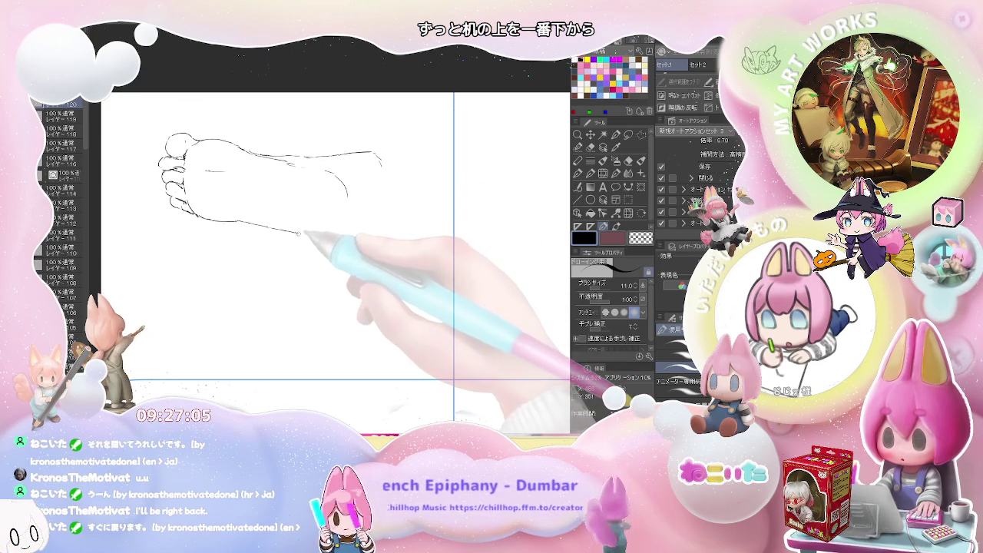
mouse_move(303, 232)
left_mouse_down()
mouse_move(348, 214)
mouse_move(338, 231)
mouse_move(350, 208)
left_mouse_up()
key("ctrl+z")
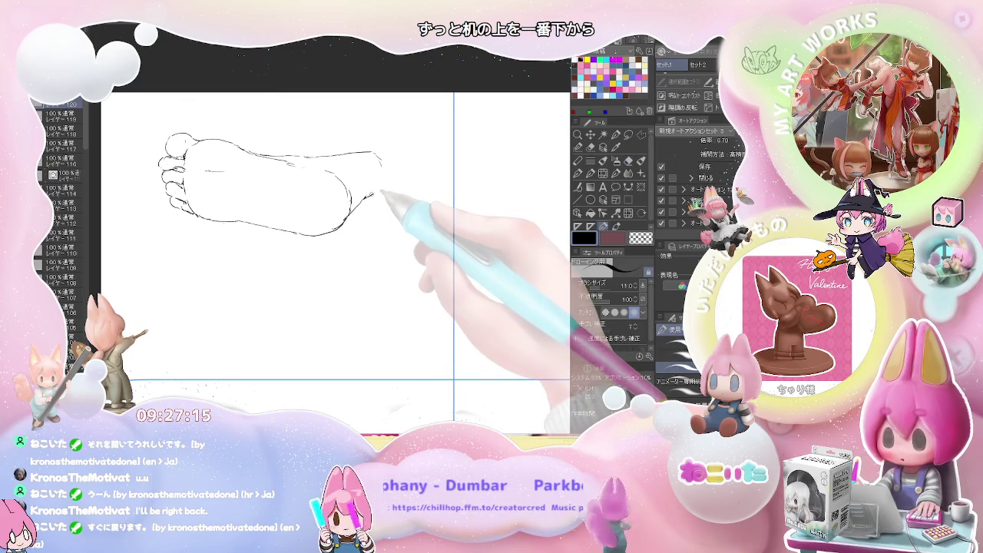
Redraw the rounded heel with short strokes, erase stray heel lines, and show the next empty cell
left_click_drag(361, 188, 363, 212)
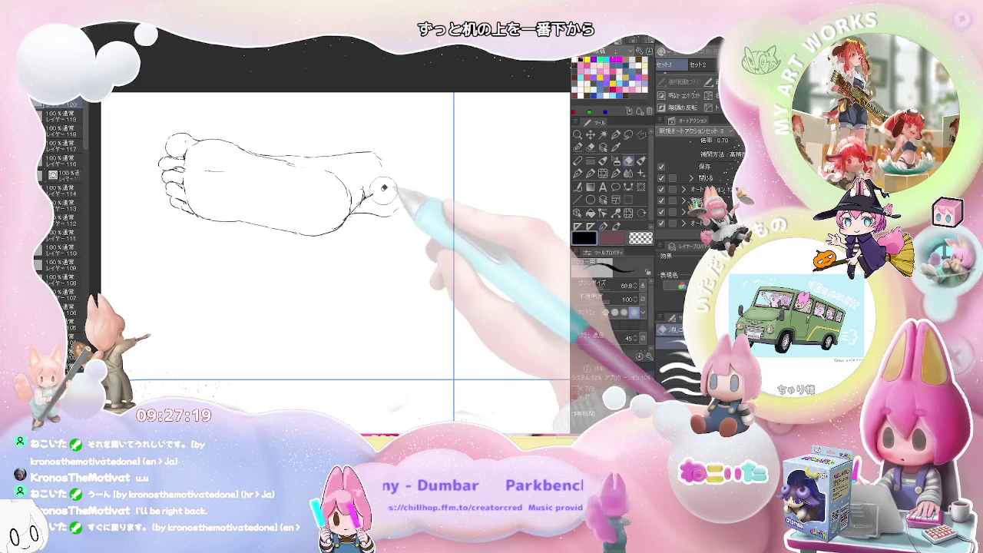
left_click_drag(366, 213, 397, 210)
key("e")
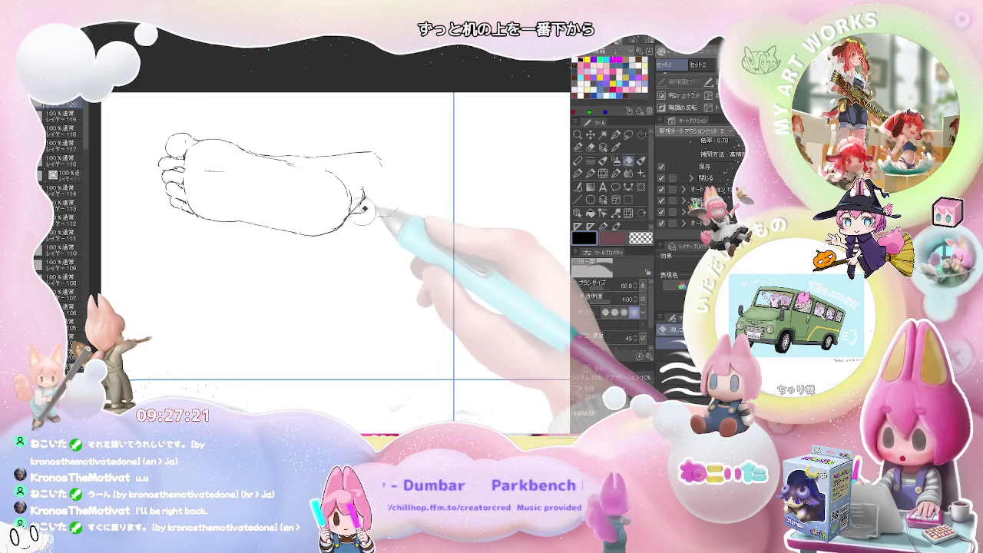
key("p")
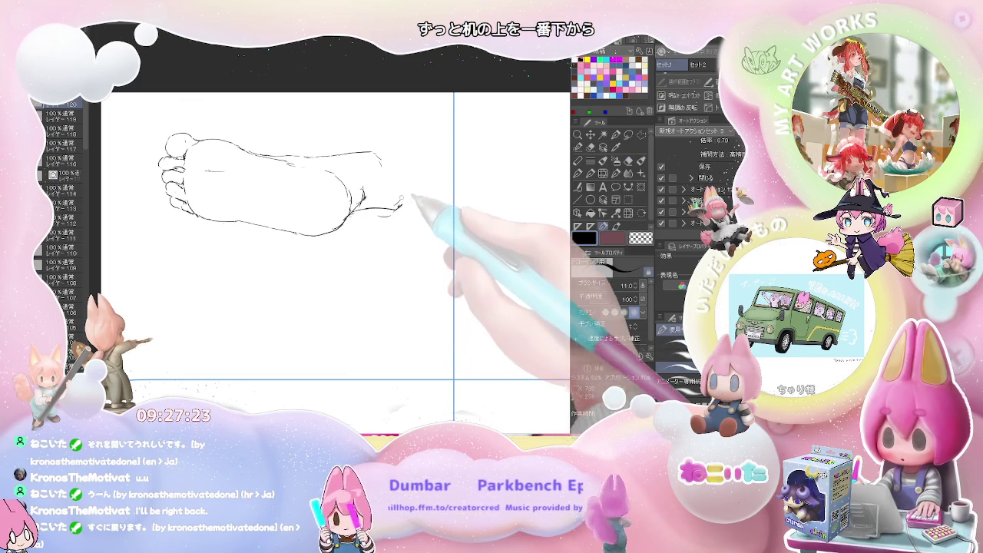
left_click_drag(384, 165, 398, 208)
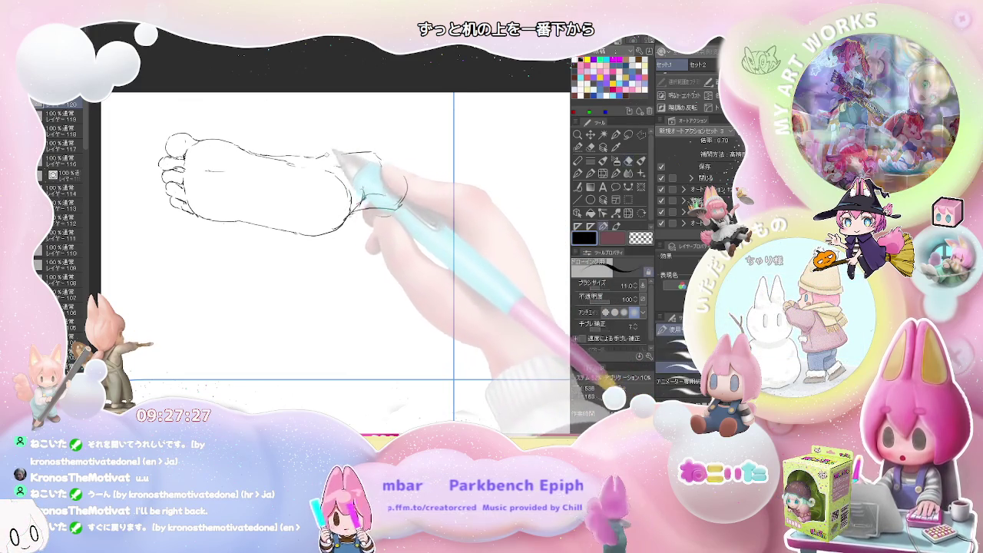
mouse_move(352, 154)
left_mouse_down()
mouse_move(373, 158)
mouse_move(405, 192)
mouse_move(358, 202)
left_mouse_up()
key("e")
key("p")
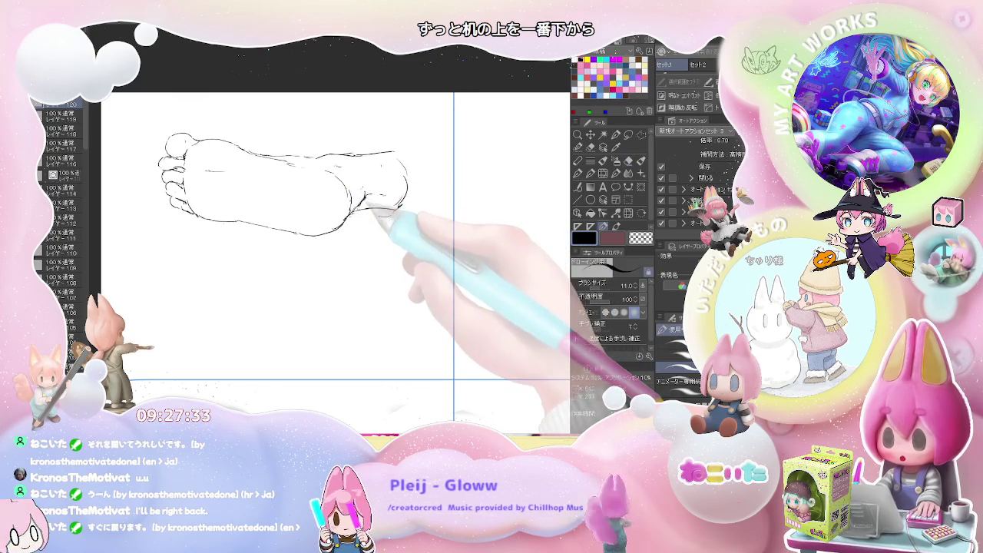
key("e")
left_click_drag(369, 196, 361, 203)
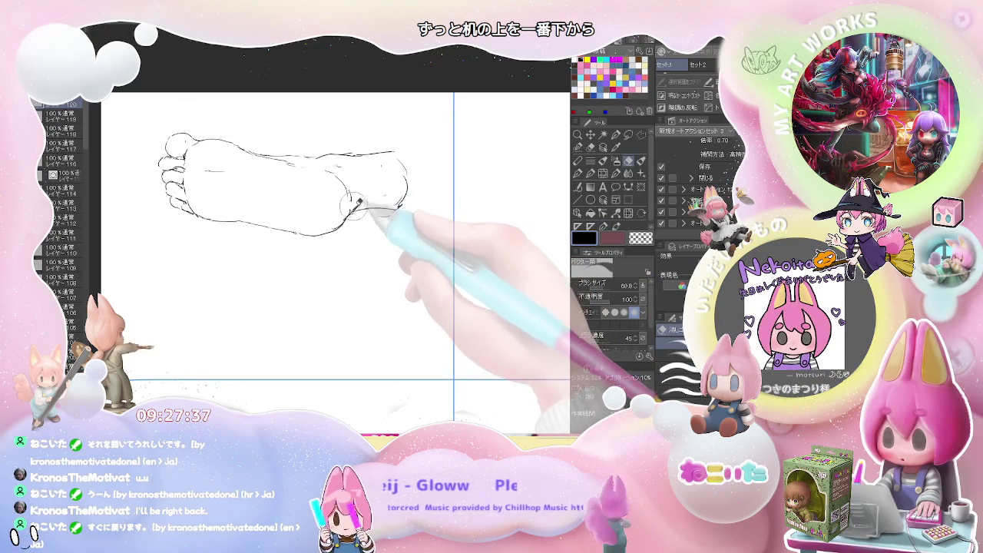
key("p")
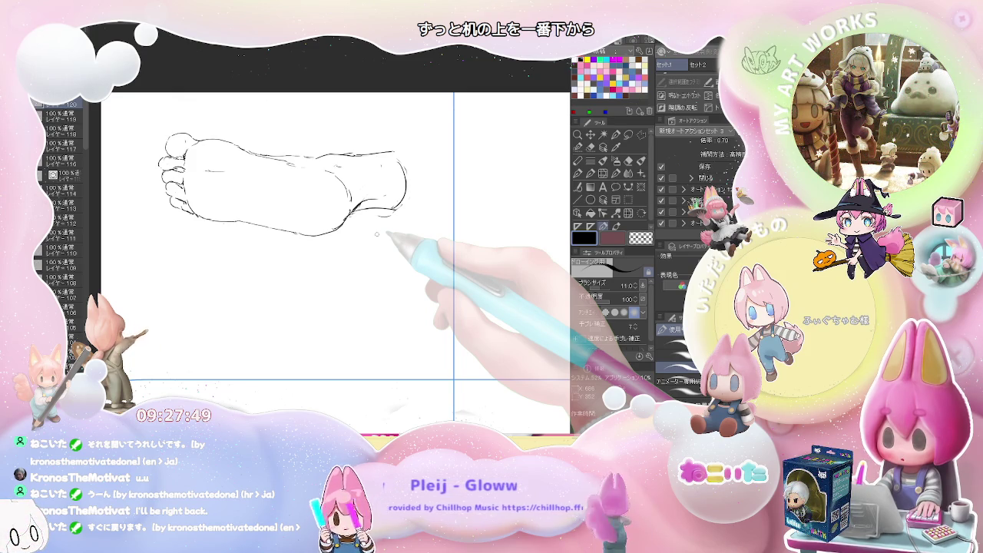
left_click_drag(450, 265, 377, 261)
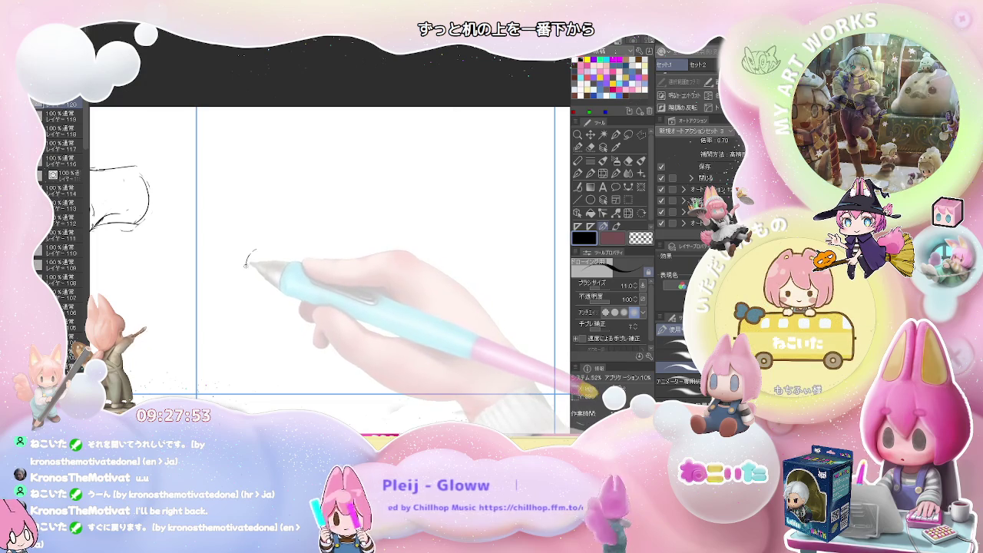
Sketch stacked curled toe loops with an arc across their top in the middle cell
left_click_drag(257, 251, 250, 281)
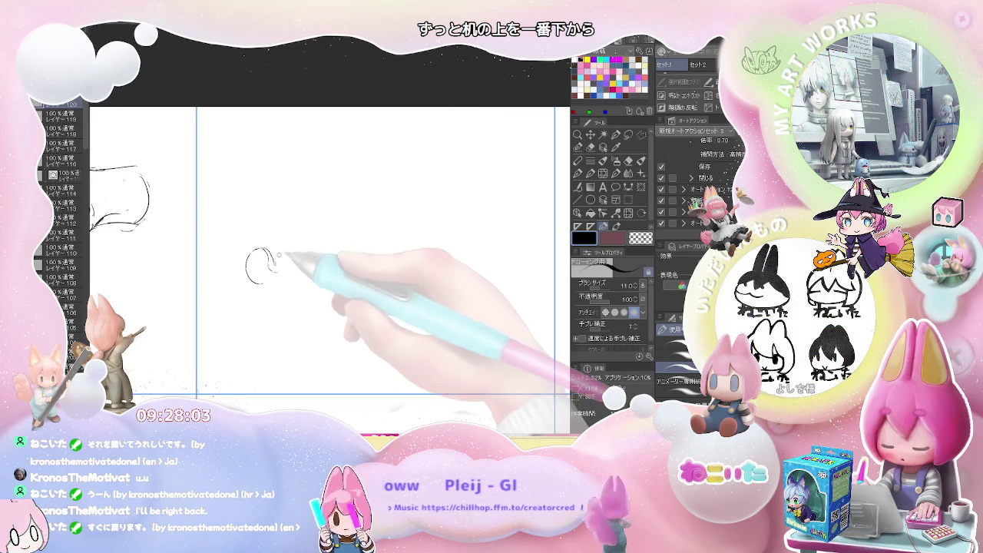
key("e")
key("p")
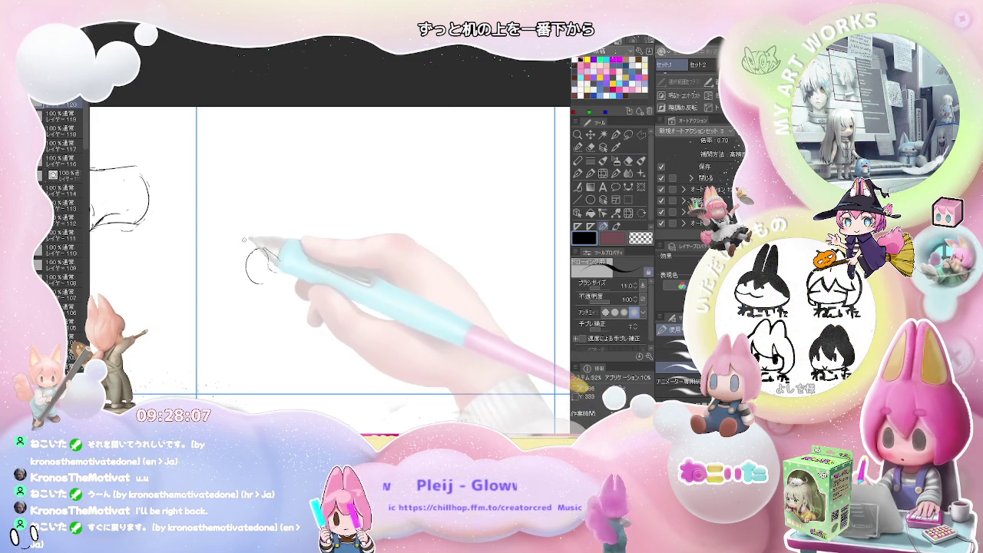
left_click_drag(244, 240, 268, 256)
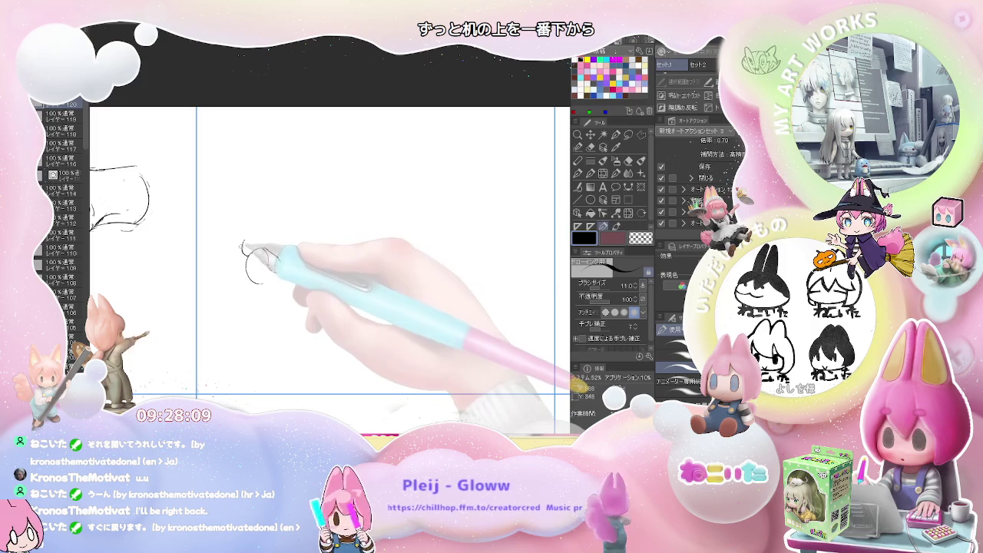
left_click_drag(244, 237, 270, 255)
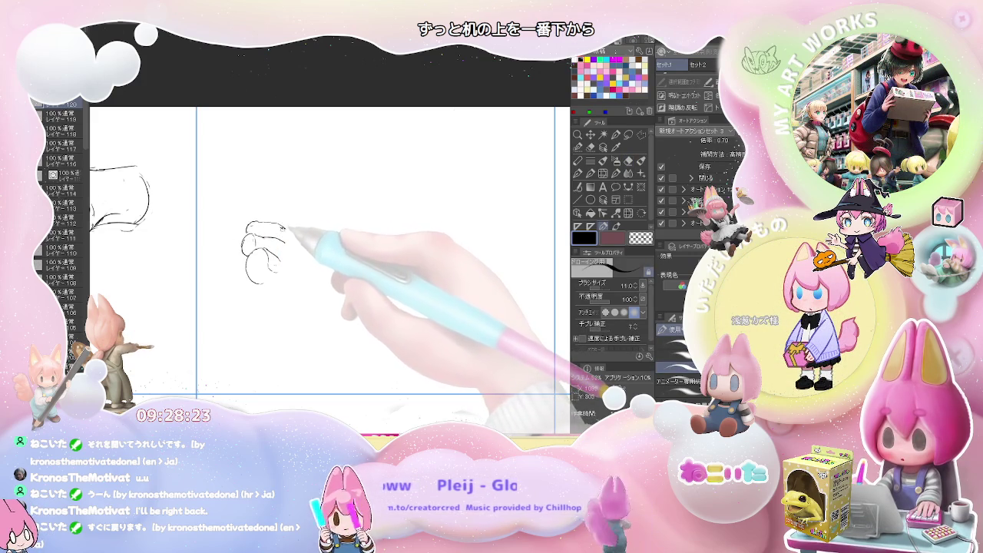
left_click_drag(251, 223, 290, 220)
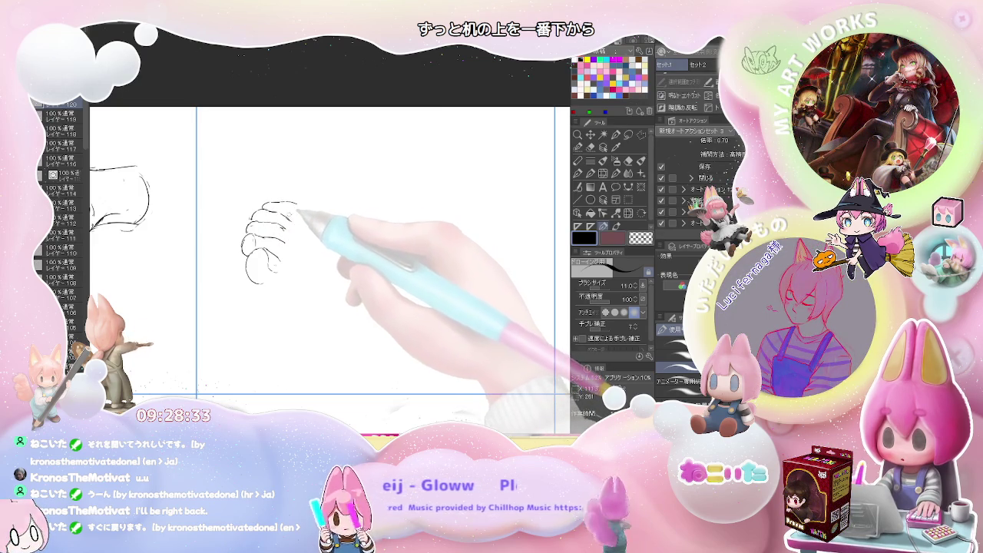
Extend the foot's top curve and lower toe lines rightward from the toes
left_click_drag(266, 205, 334, 219)
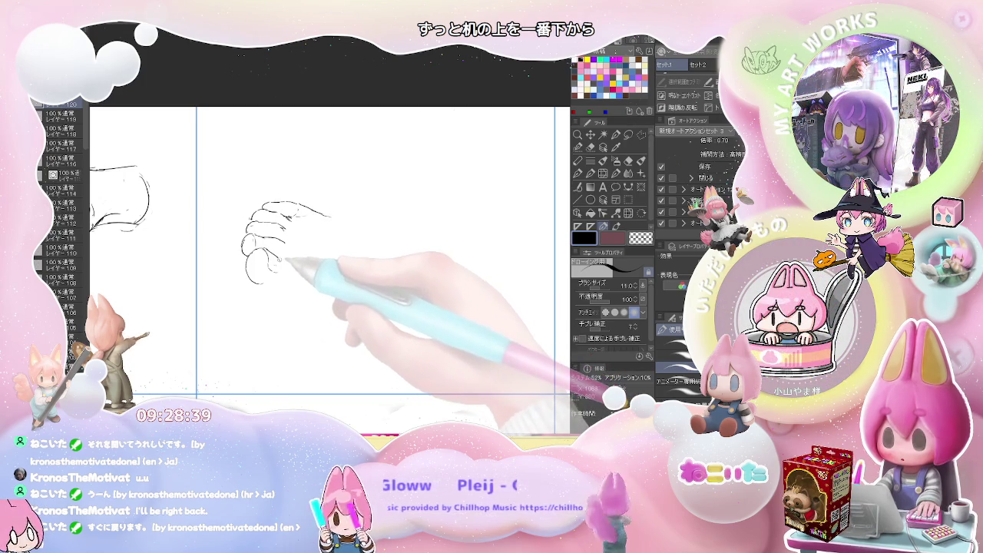
left_click_drag(282, 262, 297, 266)
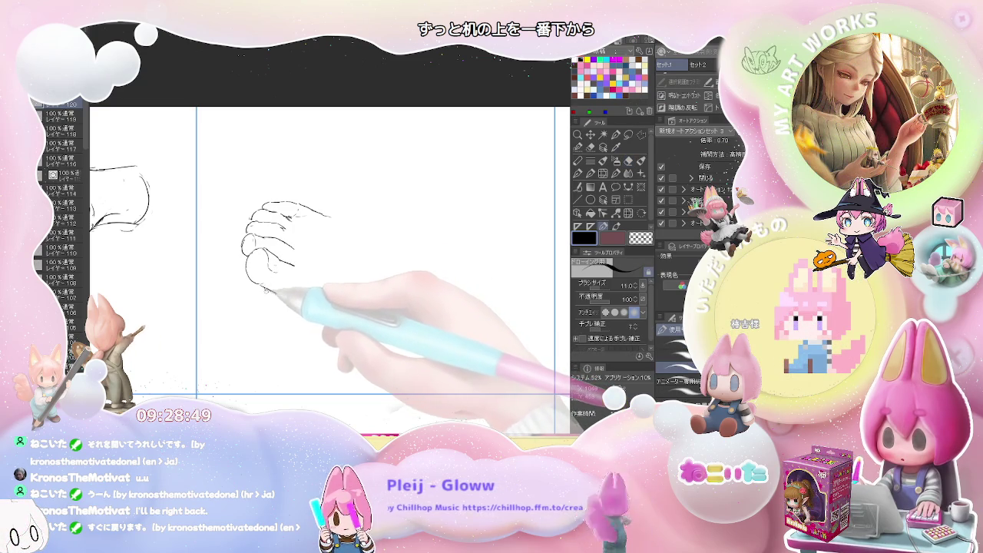
left_click_drag(270, 303, 295, 312)
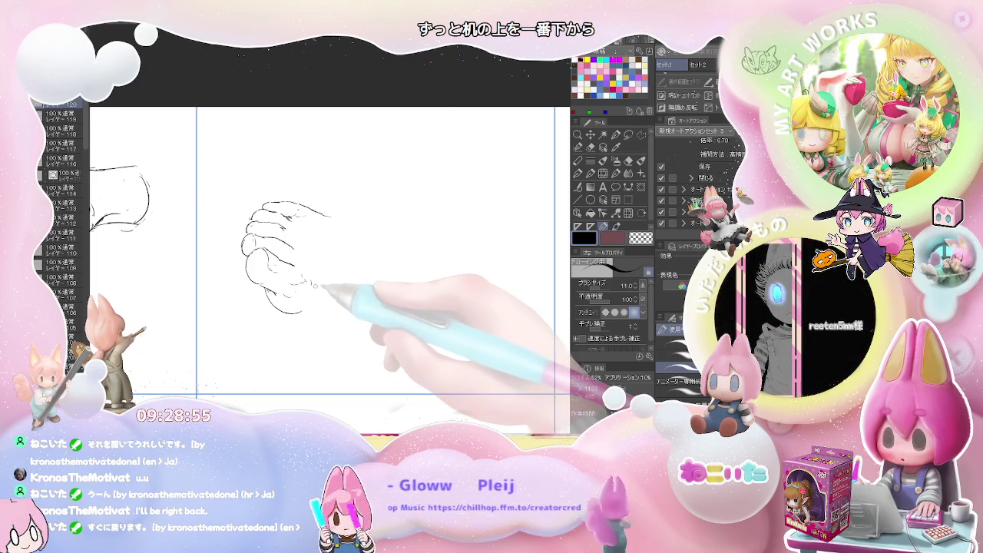
left_click_drag(311, 284, 352, 288)
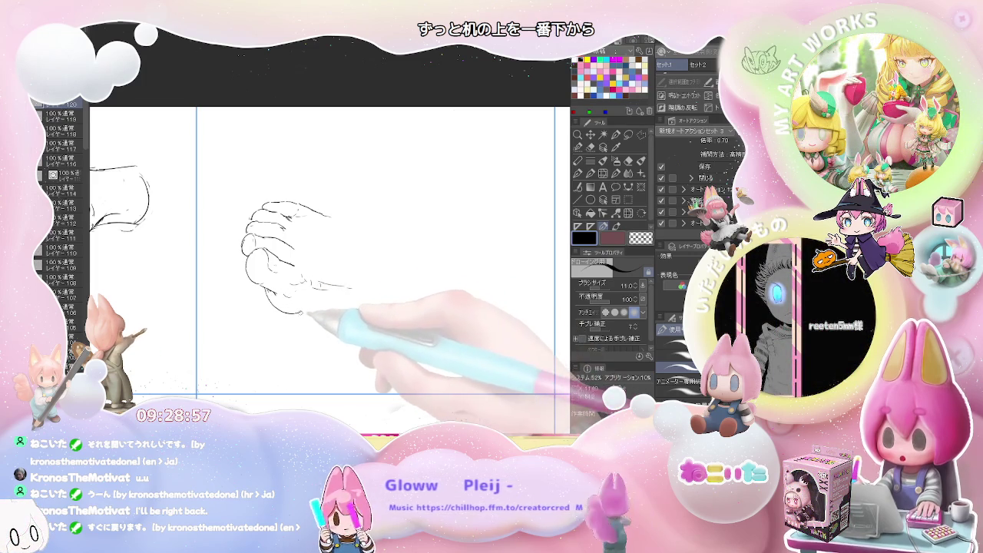
left_click_drag(301, 313, 317, 312)
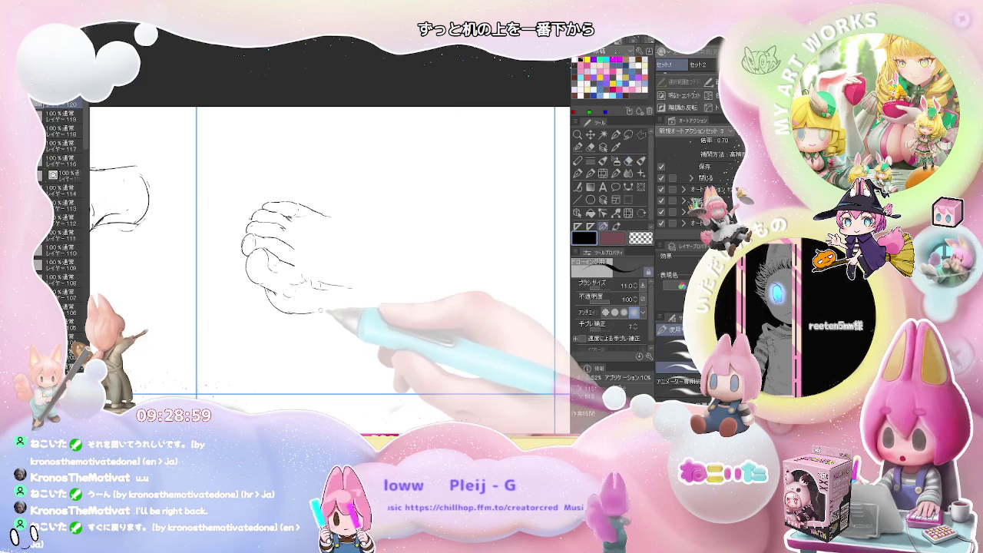
Draw a long sole line under the toes and continue the top outline rightward toward the heel
key("e")
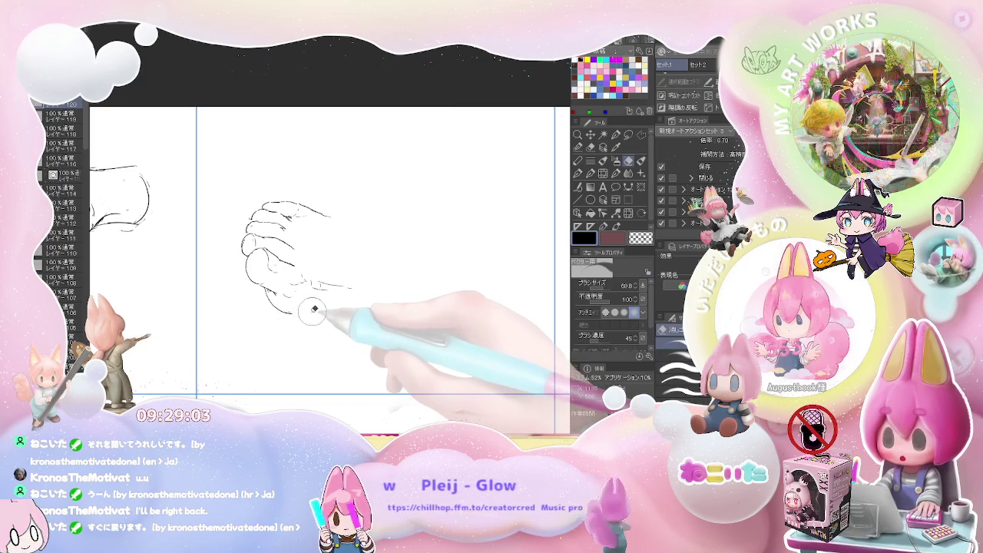
key("p")
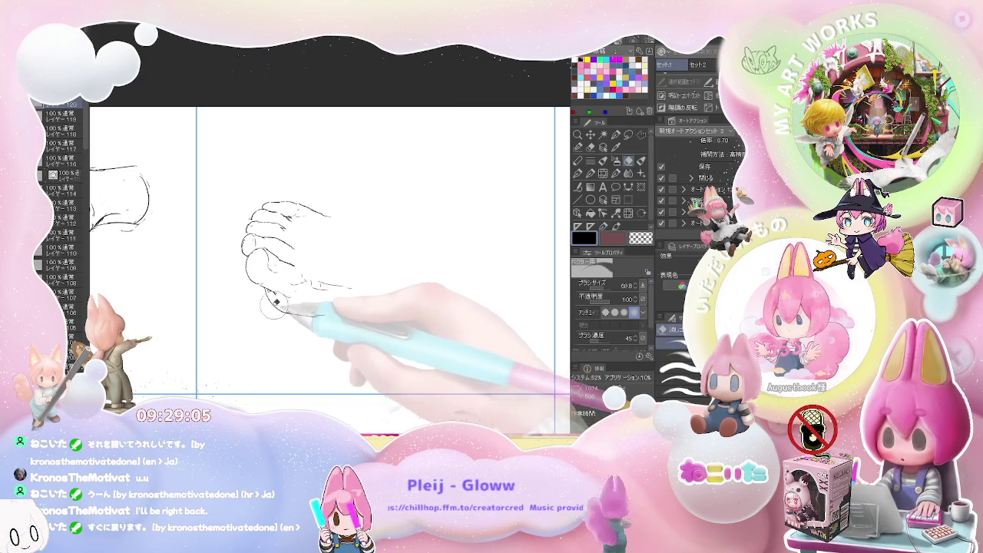
left_click_drag(276, 300, 298, 312)
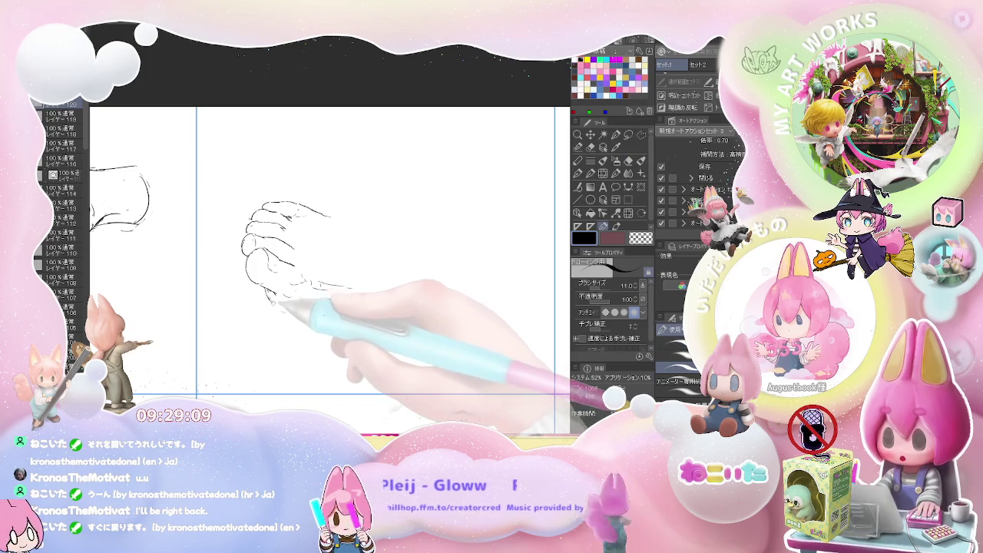
left_click_drag(298, 312, 408, 325)
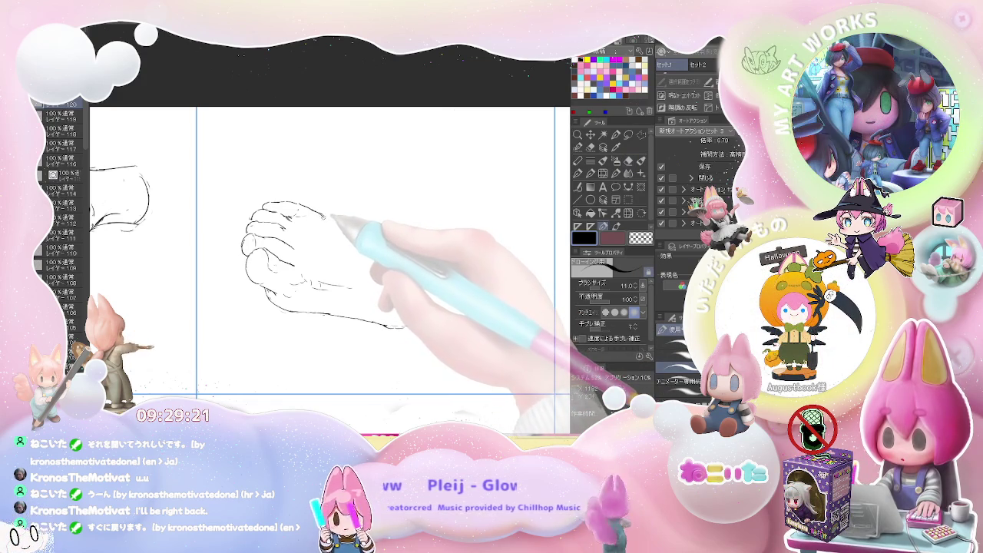
left_click_drag(325, 218, 337, 221)
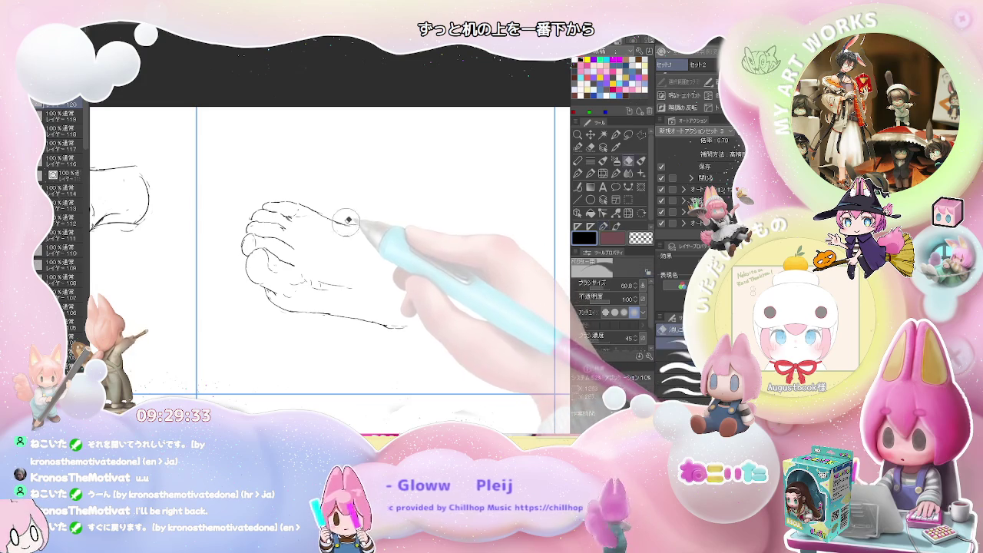
left_click_drag(350, 223, 368, 226)
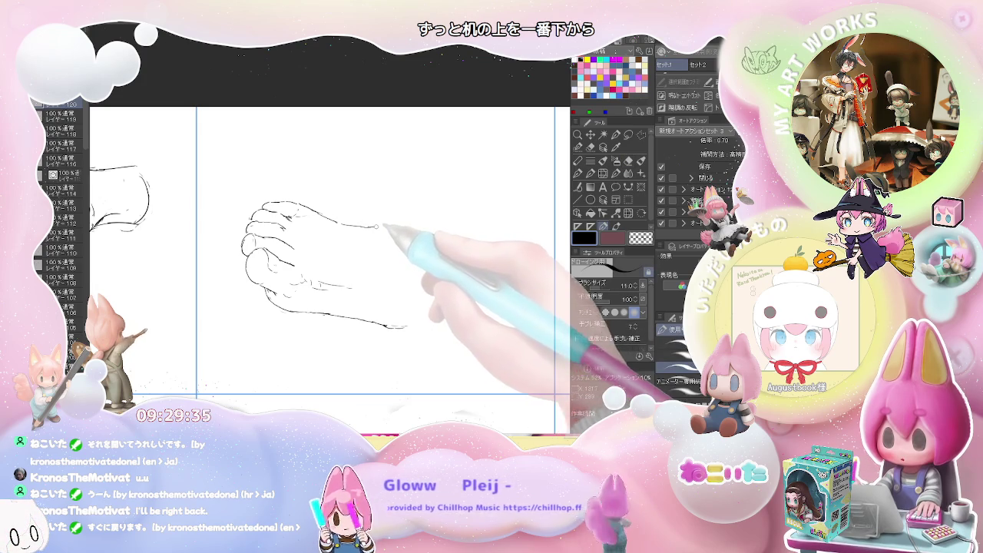
Extend the top instep outline toward the ankle, erasing its loose end and redrawing it out to the leg
key("e")
key("p")
left_click_drag(370, 226, 423, 235)
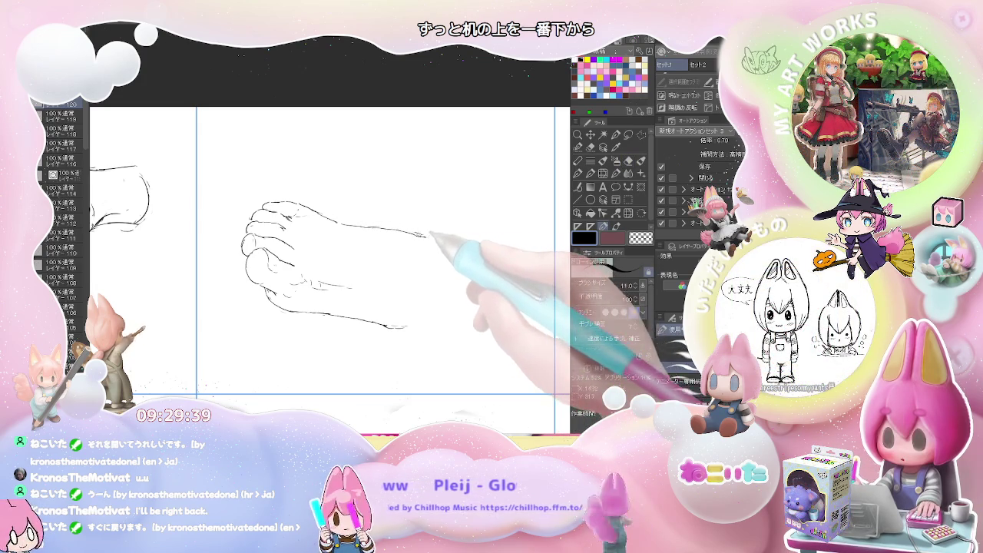
key("p")
left_click_drag(409, 229, 434, 242)
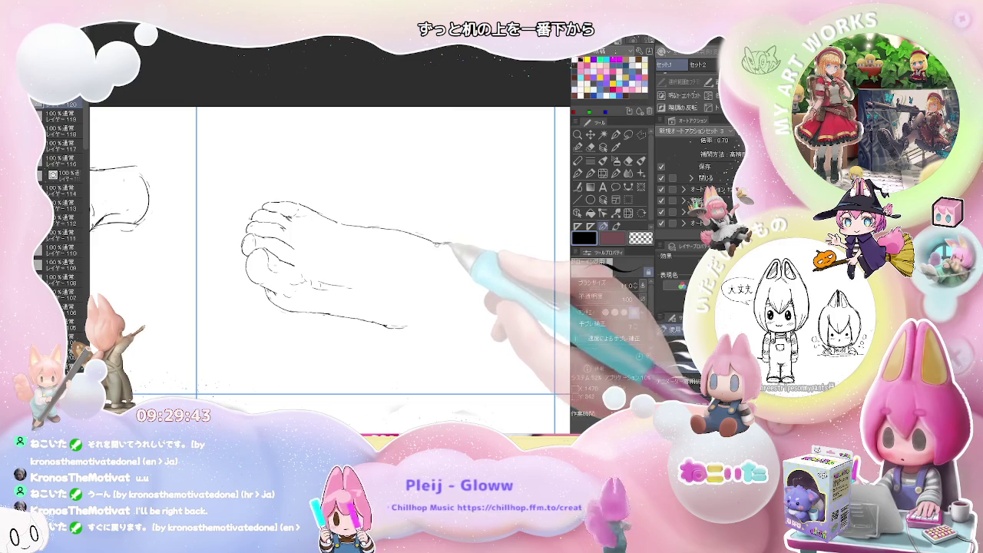
key("p")
mouse_move(434, 239)
left_mouse_down()
mouse_move(475, 246)
mouse_move(456, 245)
left_mouse_up()
key("e")
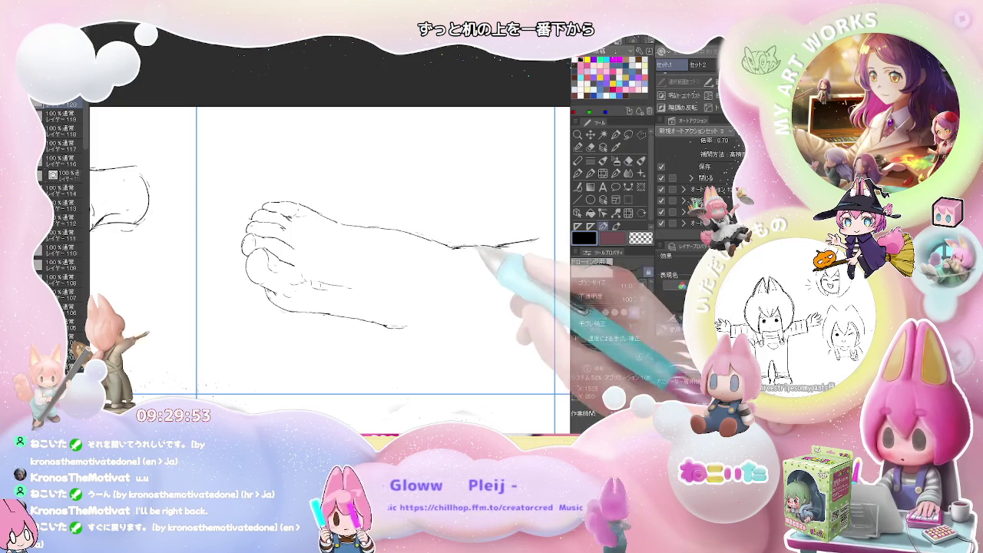
left_click_drag(453, 248, 538, 239)
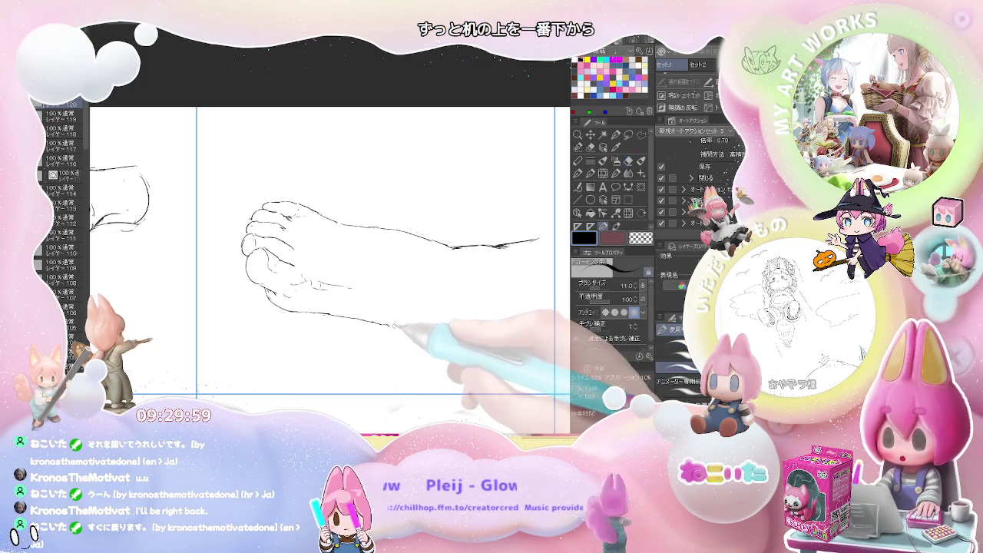
Continue the sole line under the foot out to the right
left_click_drag(388, 327, 452, 338)
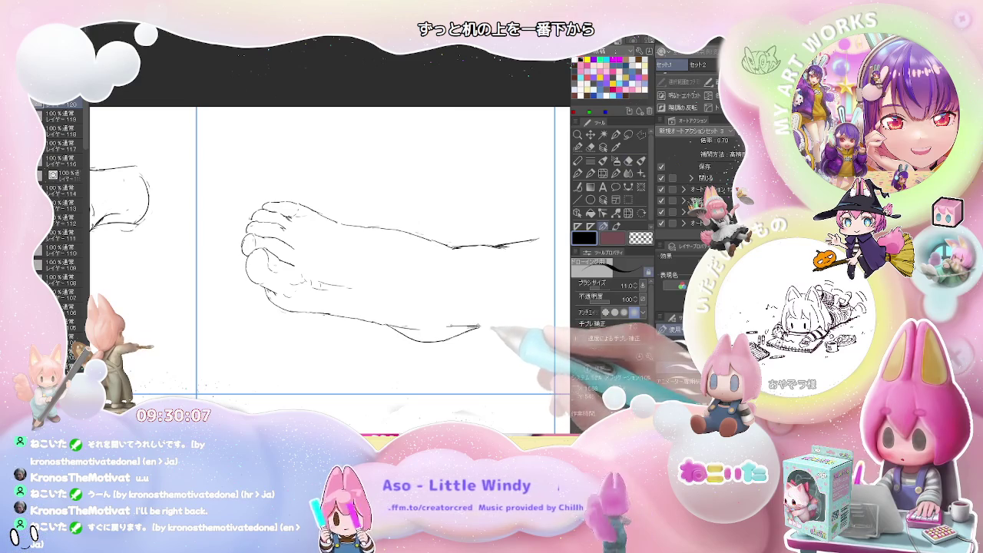
mouse_move(490, 326)
left_mouse_down()
mouse_move(523, 328)
mouse_move(453, 321)
left_mouse_up()
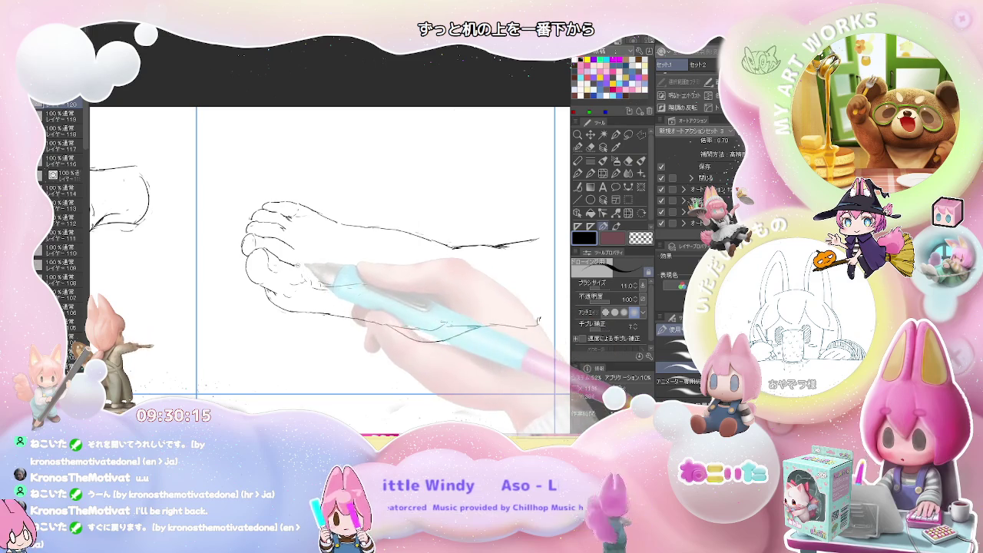
scroll(324, 257, "down", 1)
Zoom out, pan to the next cell, and draw the first curved strokes of a third foot
scroll(323, 255, "down", 1)
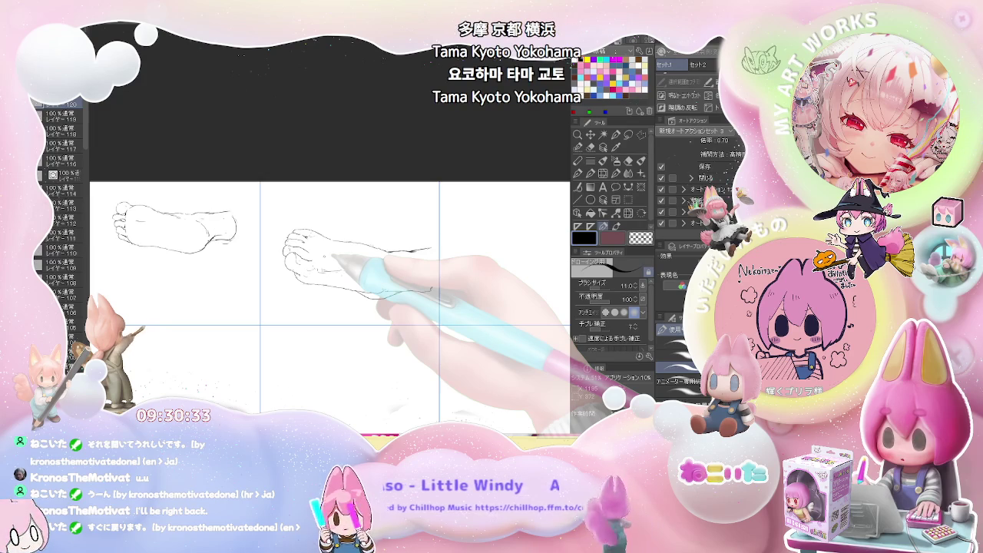
left_click_drag(452, 312, 311, 319)
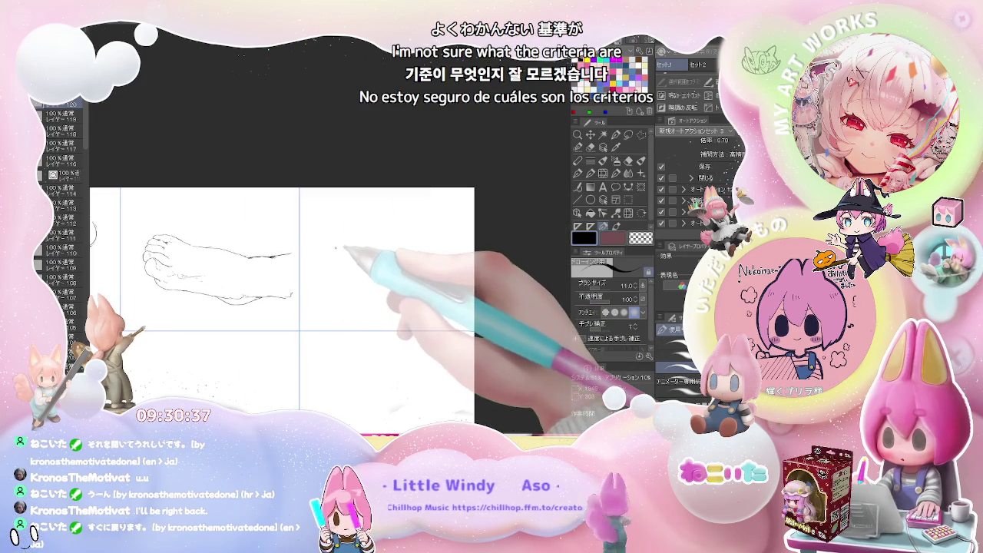
mouse_move(332, 251)
left_mouse_down()
mouse_move(340, 241)
mouse_move(321, 234)
mouse_move(324, 253)
left_mouse_up()
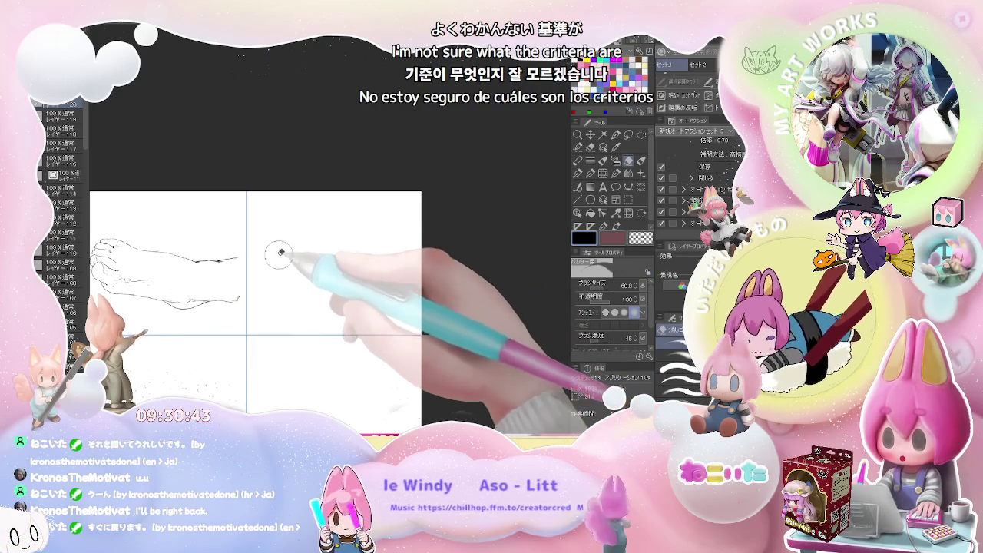
left_click_drag(293, 252, 332, 229)
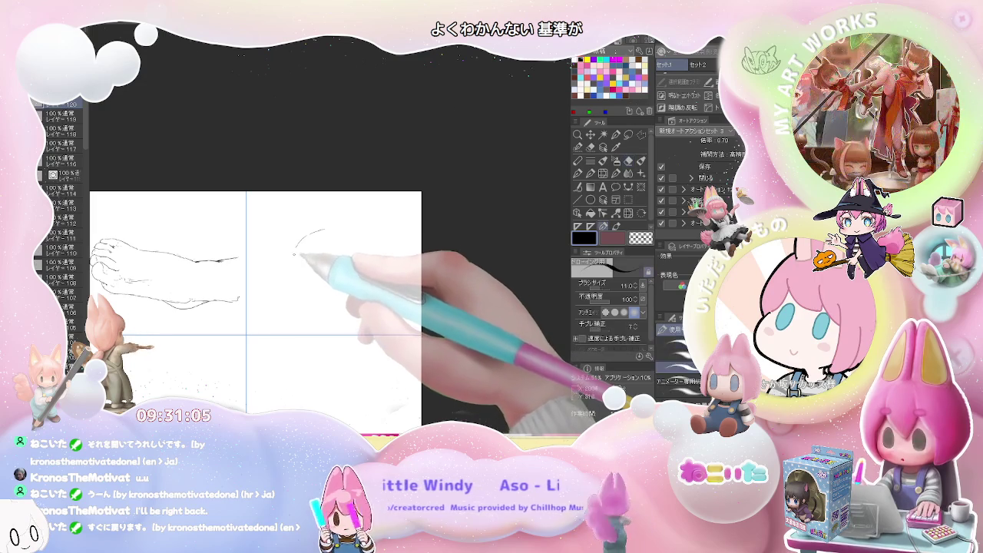
Draw the new foot's curved side outline and a toe loop at its top, fixing strokes with the eraser
left_click_drag(292, 265, 329, 227)
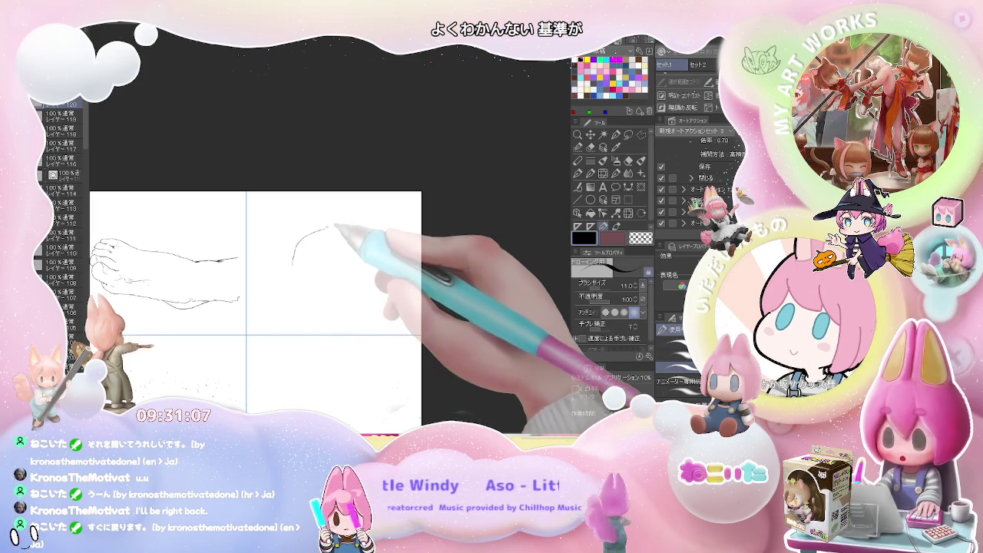
left_click_drag(286, 265, 296, 270)
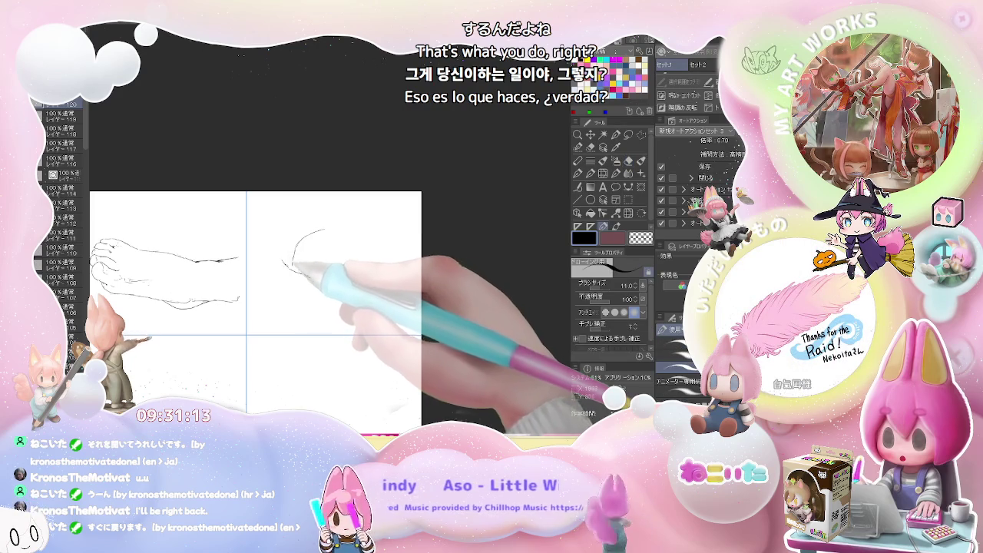
key("e")
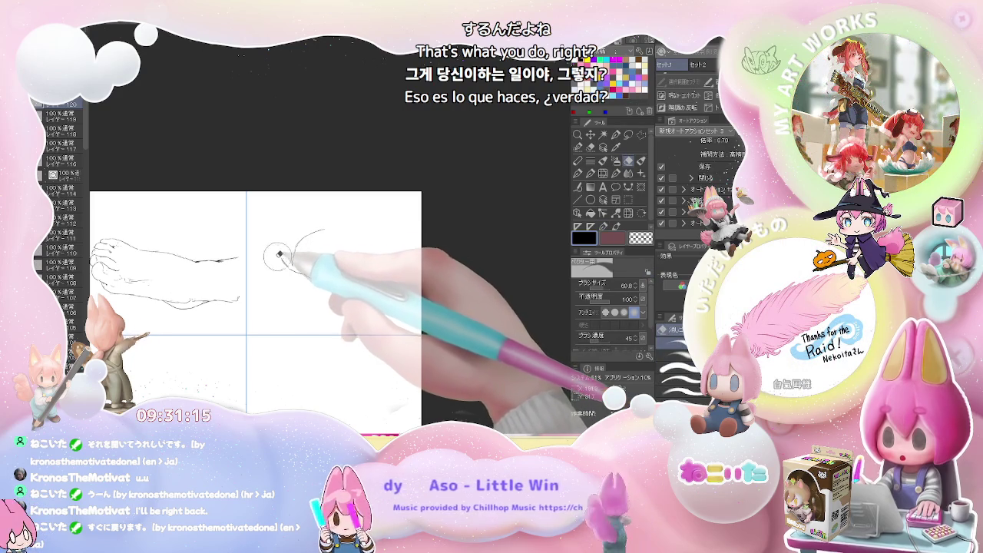
key("p")
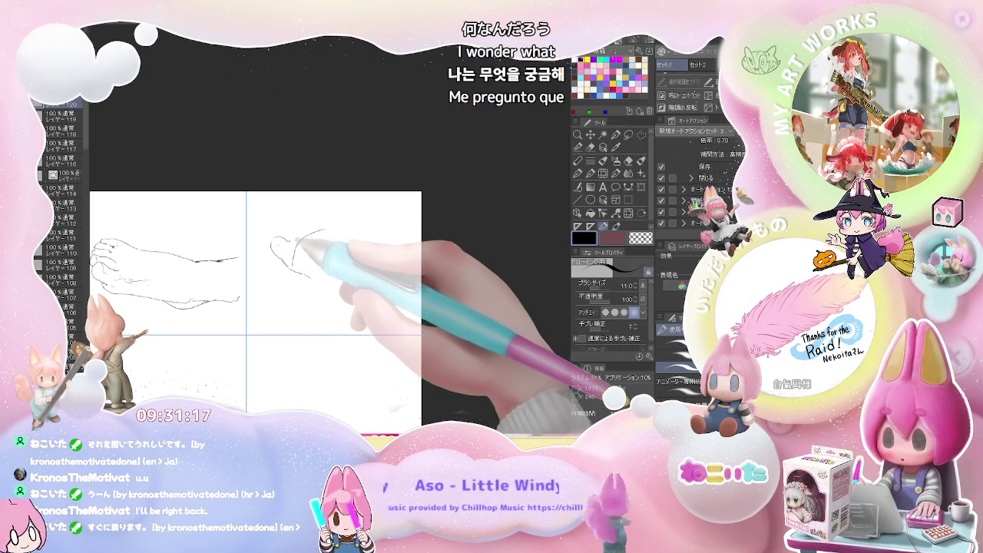
key("e")
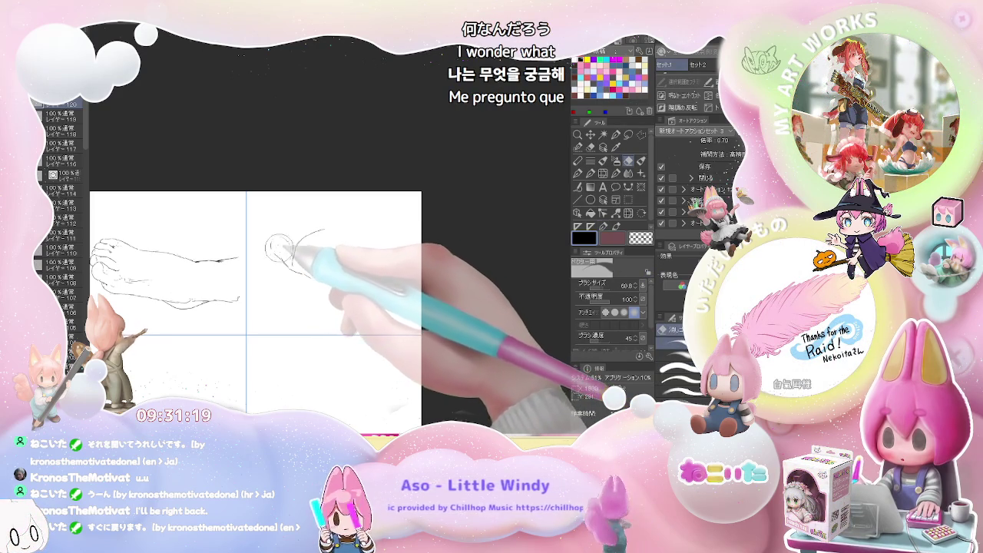
key("p")
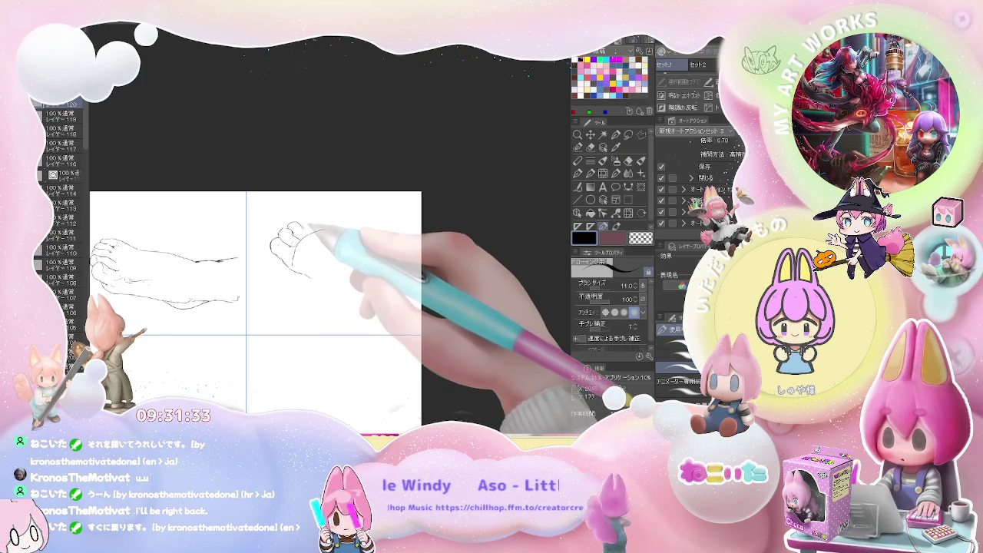
left_click_drag(286, 230, 310, 221)
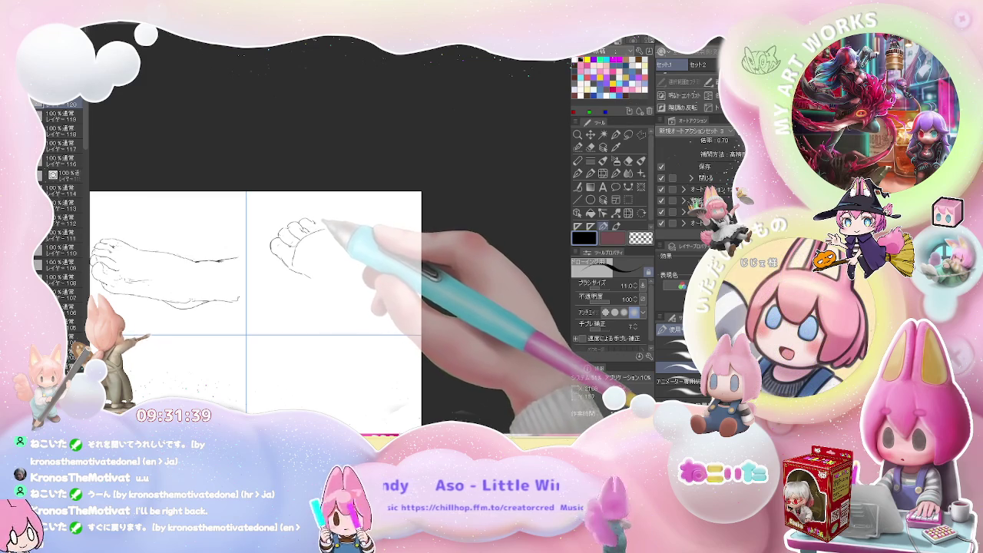
key("e")
key("p")
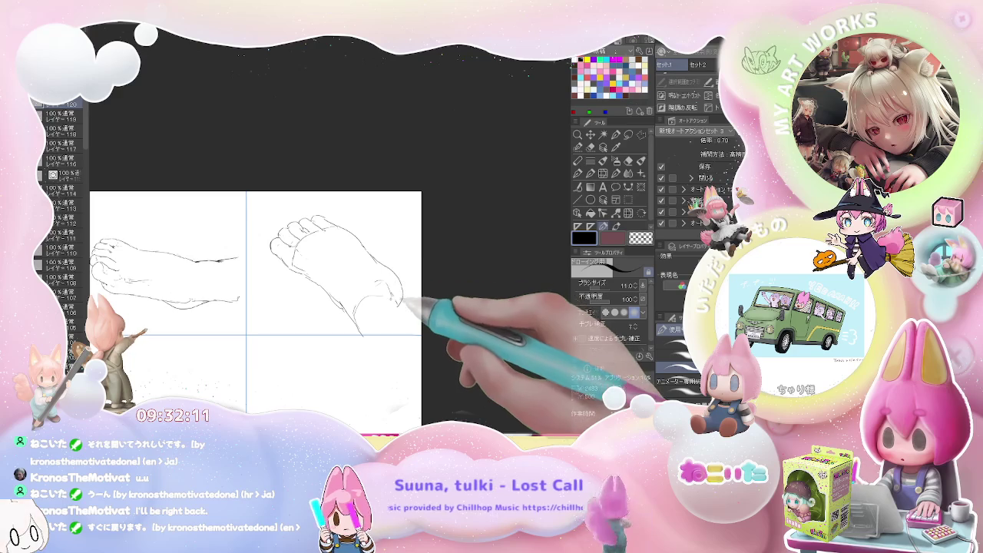
Redraw the ankle lines and heel strokes of the top-row toe-view foot with the pen
key("e")
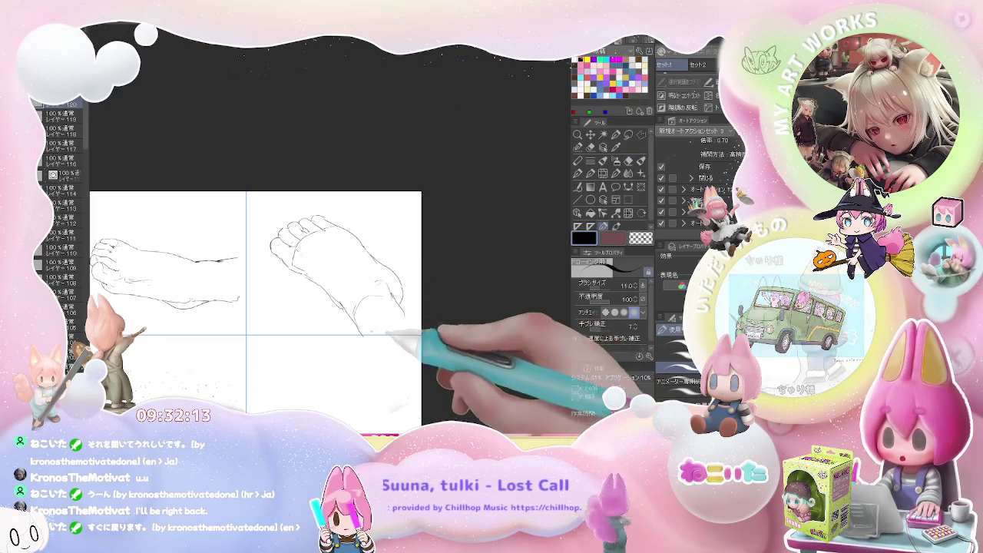
key("p")
mouse_move(353, 312)
left_mouse_down()
mouse_move(401, 314)
mouse_move(406, 332)
left_mouse_up()
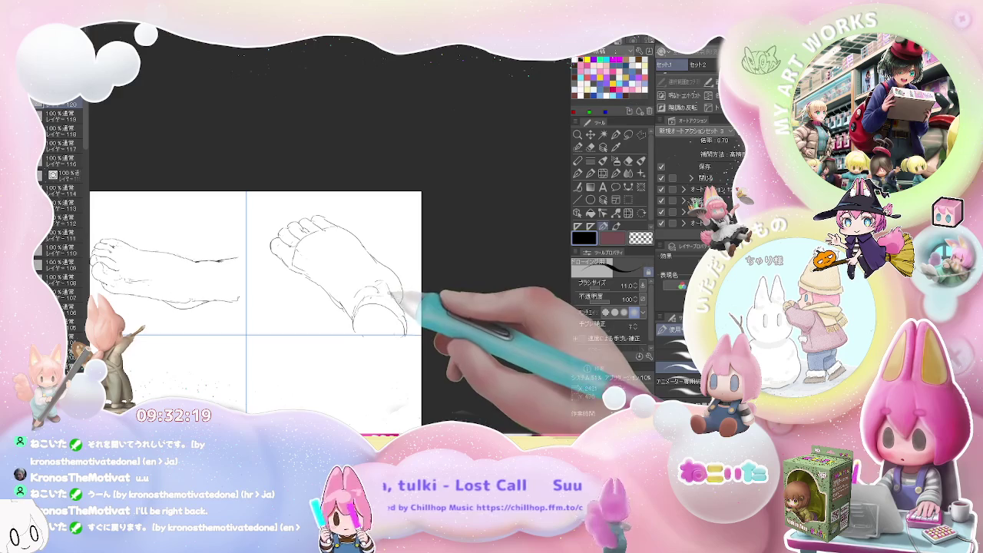
left_click_drag(373, 286, 396, 304)
key("ctrl+minus")
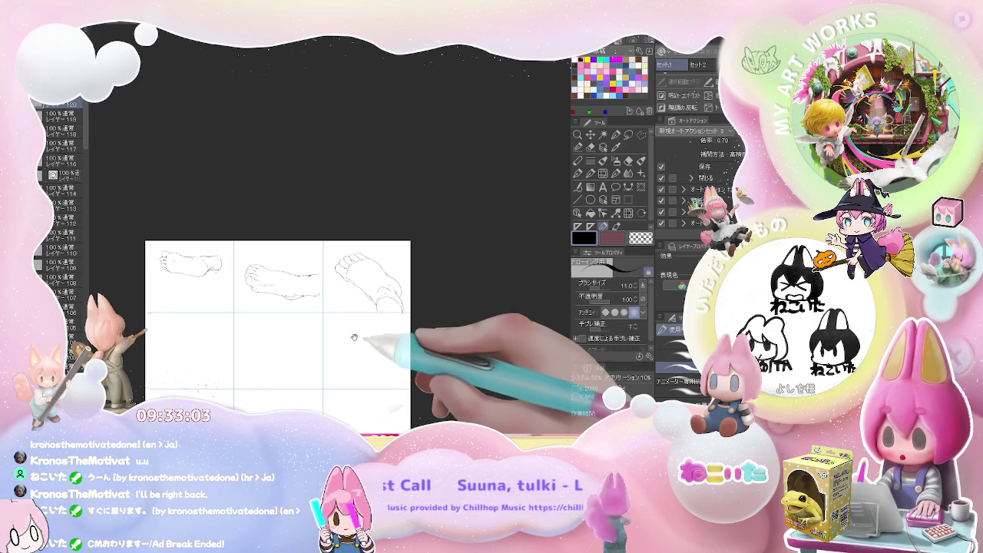
Draw the top outline of a new foot in the middle row's right cell
left_click_drag(352, 339, 324, 306)
scroll(321, 302, "up", 2)
scroll(315, 292, "up", 2)
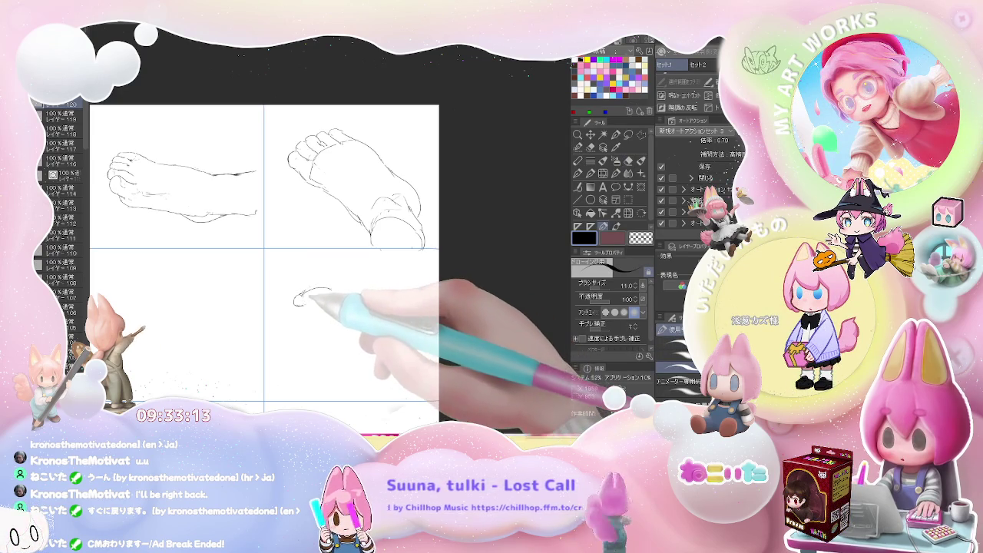
left_click_drag(330, 295, 350, 293)
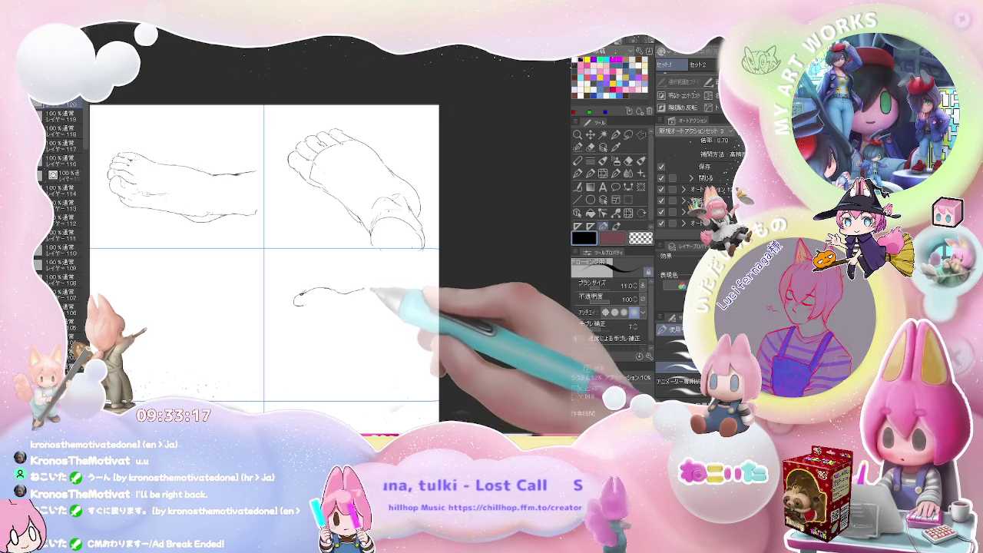
left_click_drag(349, 294, 392, 290)
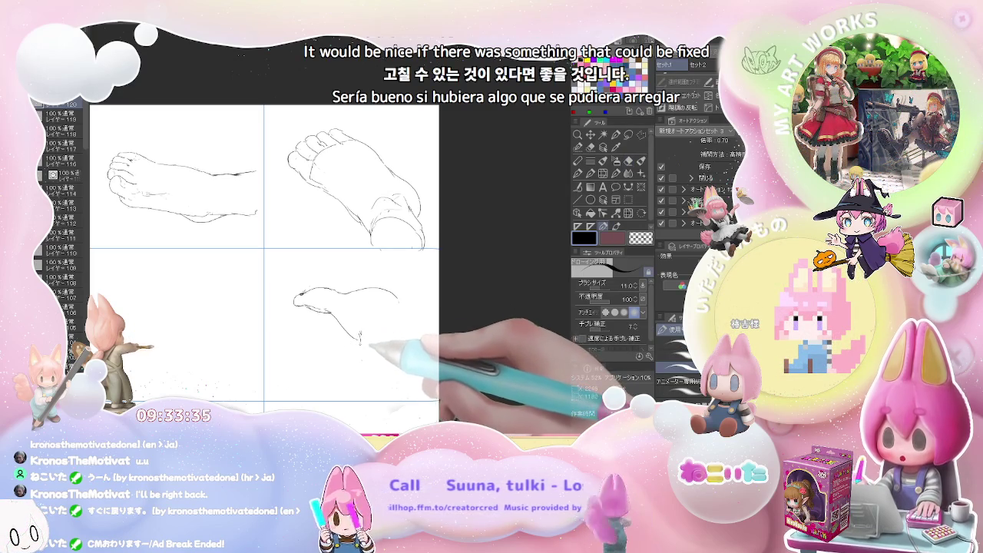
Add the new foot's vertical back line and heel strokes, erasing to tidy the heel
left_click_drag(360, 338, 361, 396)
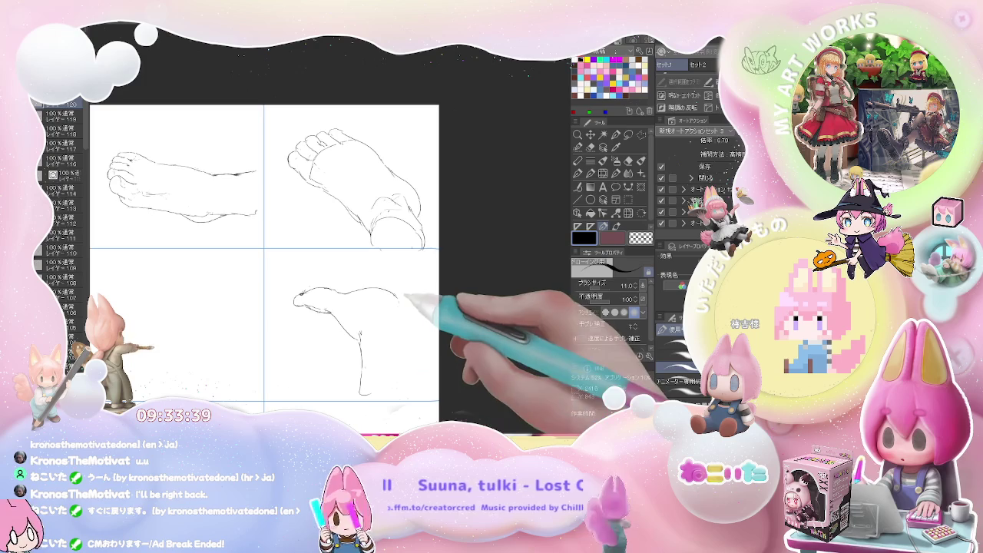
key("e")
key("p")
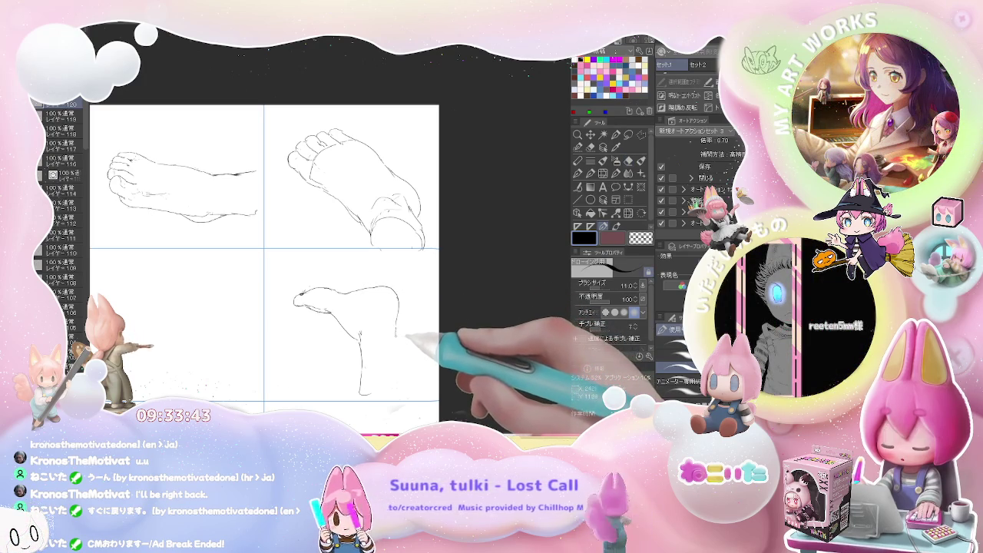
key("e")
key("p")
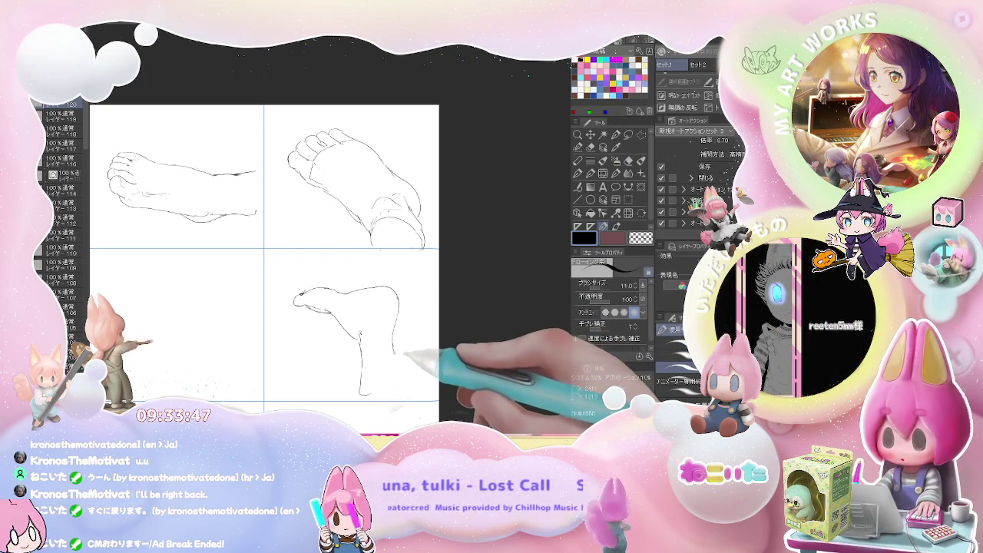
left_click_drag(361, 368, 401, 380)
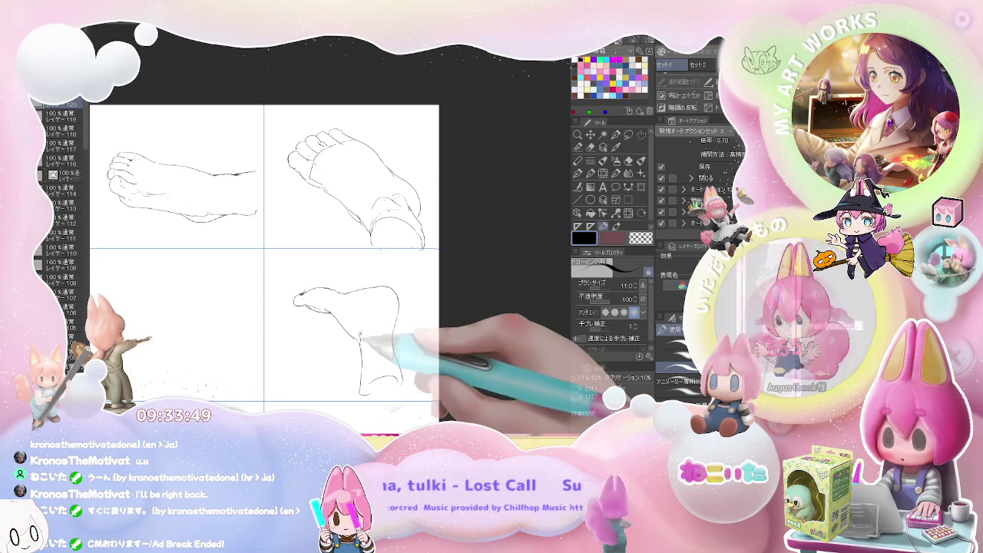
key("e")
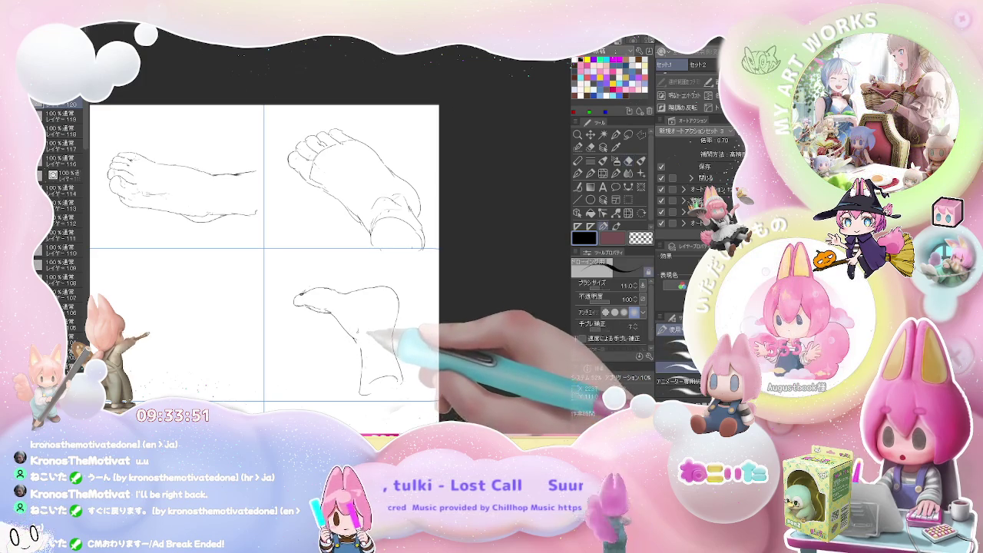
left_click_drag(361, 332, 364, 360)
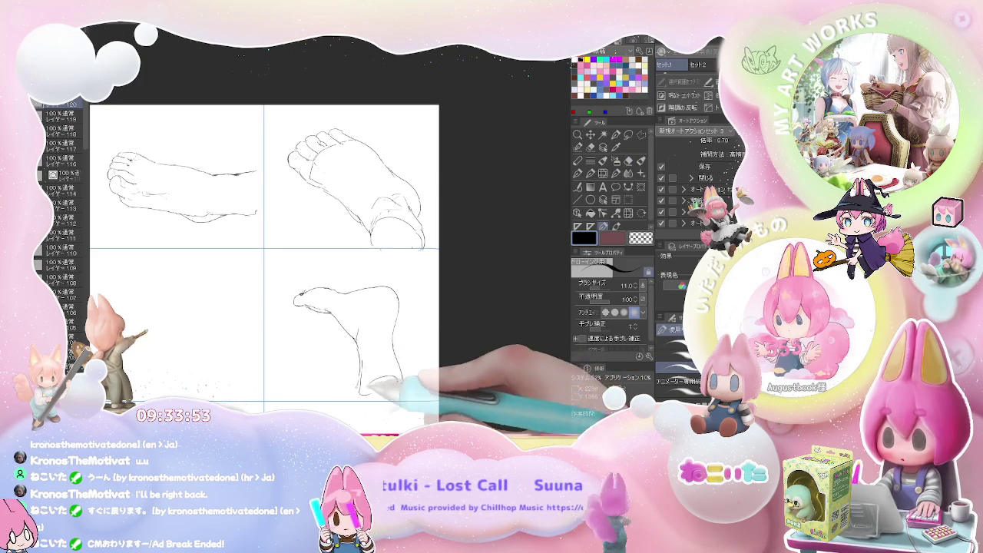
key("p")
key("ctrl+minus")
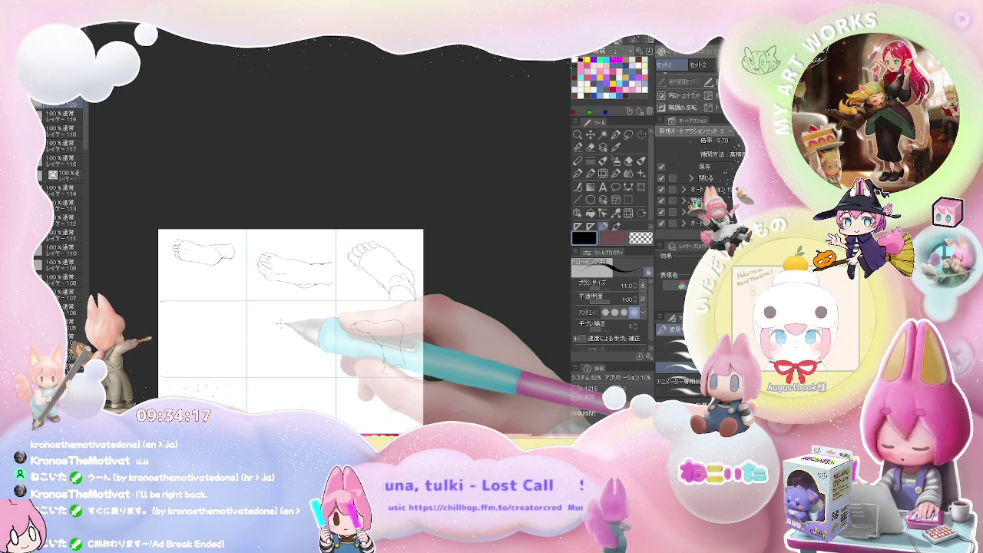
Sketch a top-down foot with toes pointing downward in the centre cell, then reframe the grid
scroll(281, 323, "up", 1)
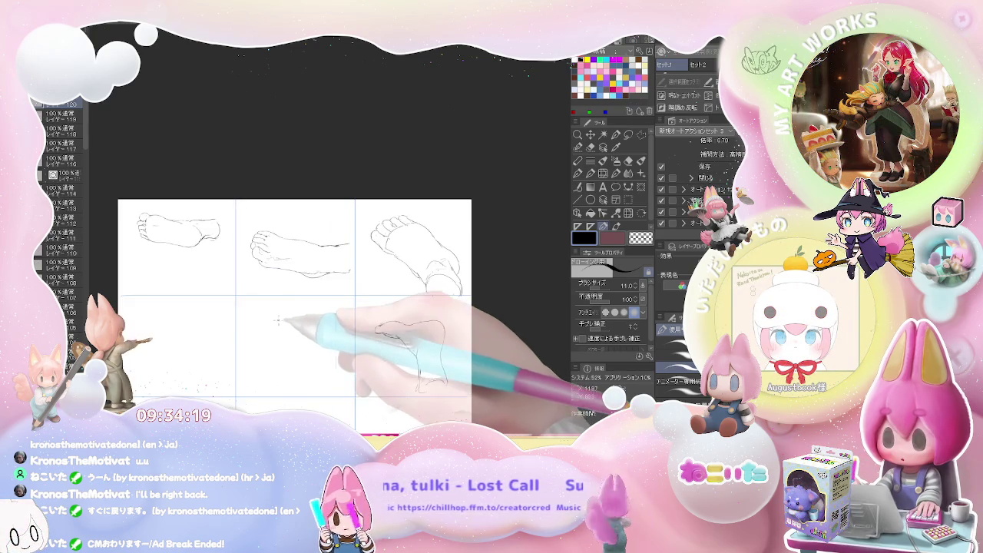
mouse_move(283, 324)
left_mouse_down()
mouse_move(280, 295)
mouse_move(304, 301)
mouse_move(279, 321)
left_mouse_up()
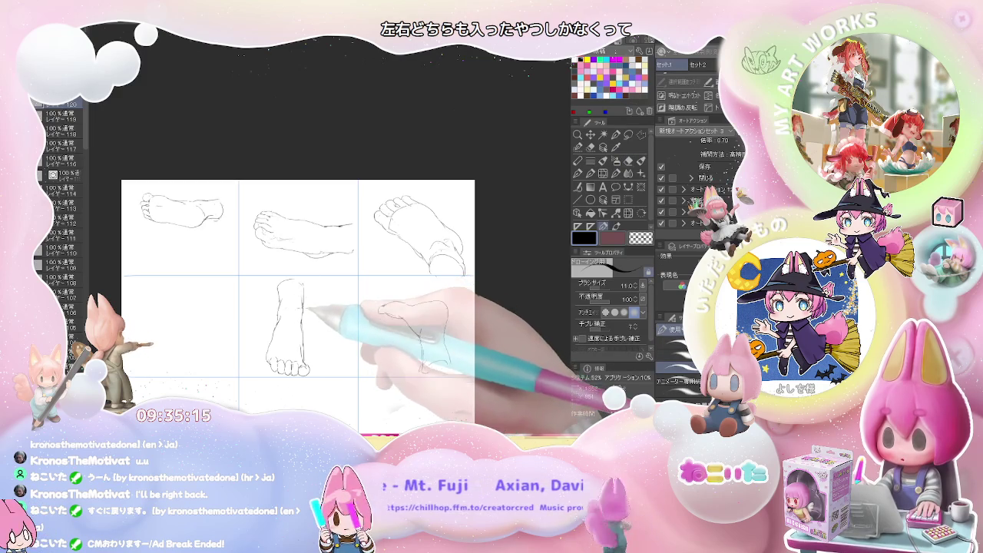
key("e")
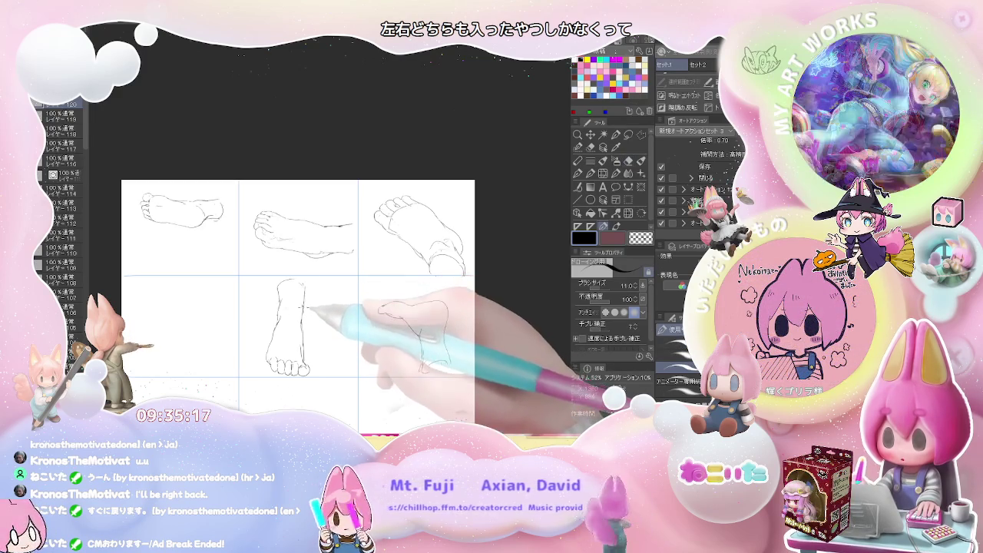
key("p")
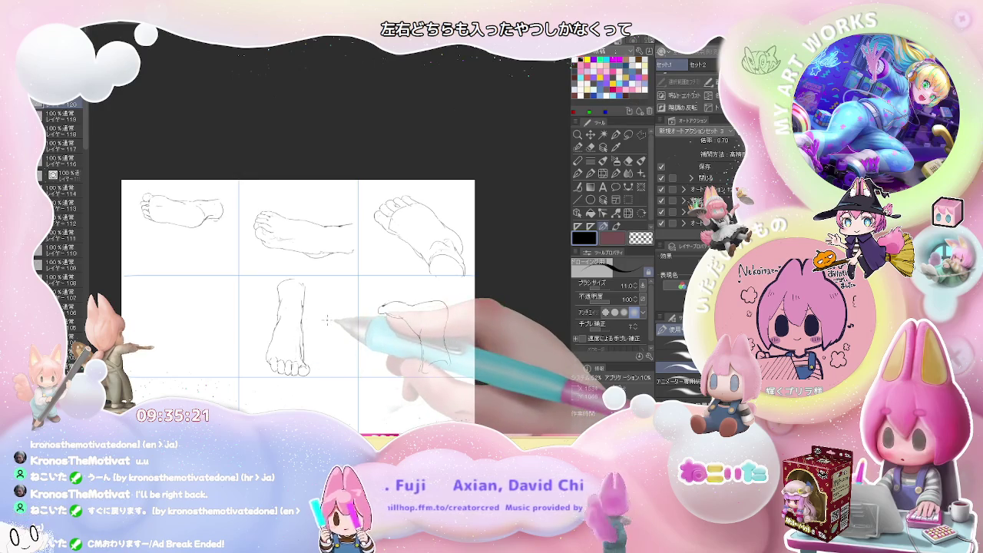
key("ctrl+minus")
key("ctrl+minus")
key("ctrl+plus")
scroll(328, 319, "up", 1)
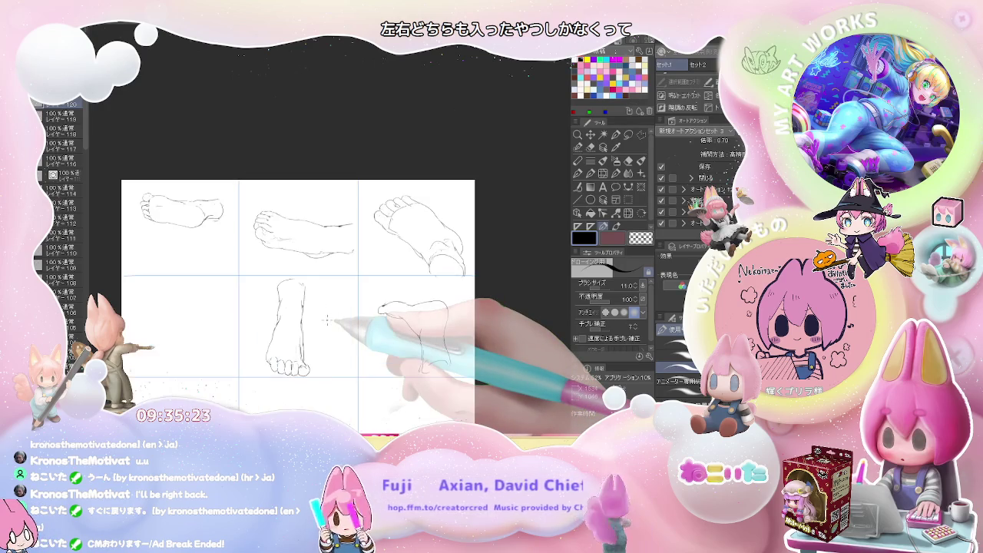
scroll(328, 320, "down", 1)
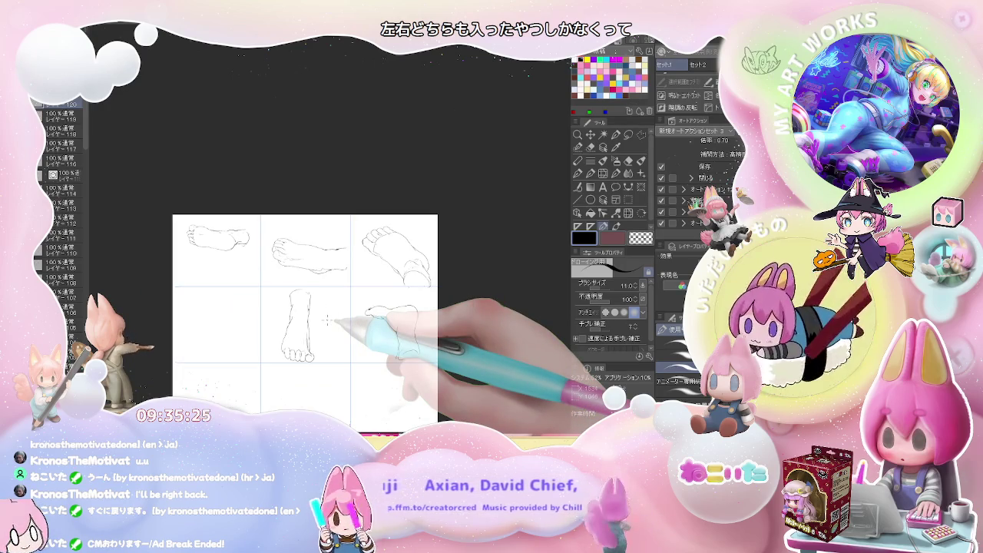
left_click_drag(376, 358, 379, 306)
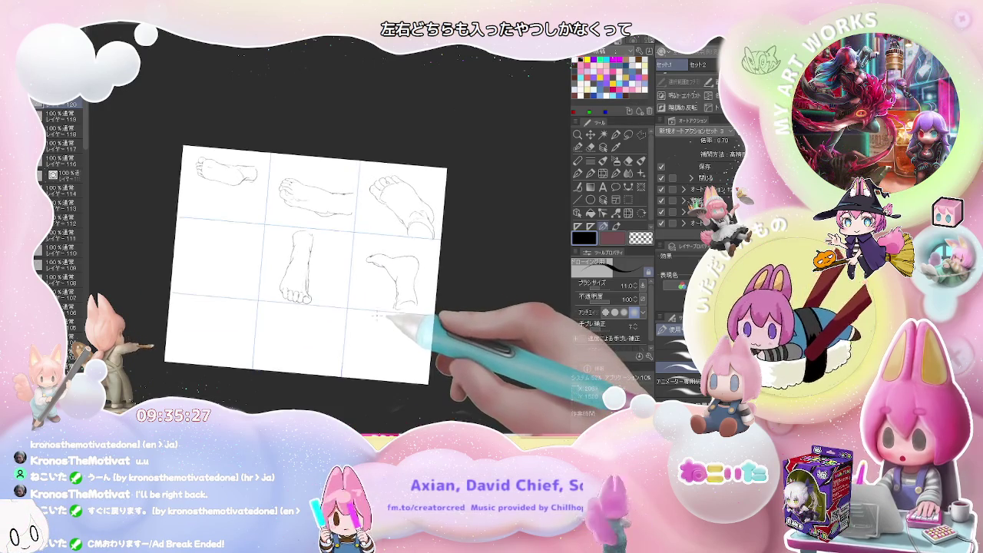